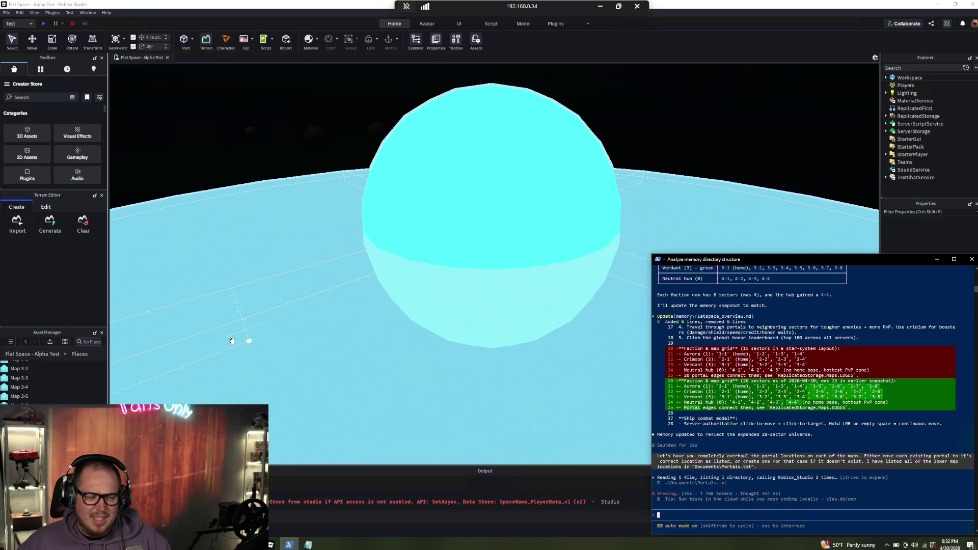
Review the portal location notes, then put them away to see the map
click(308, 544)
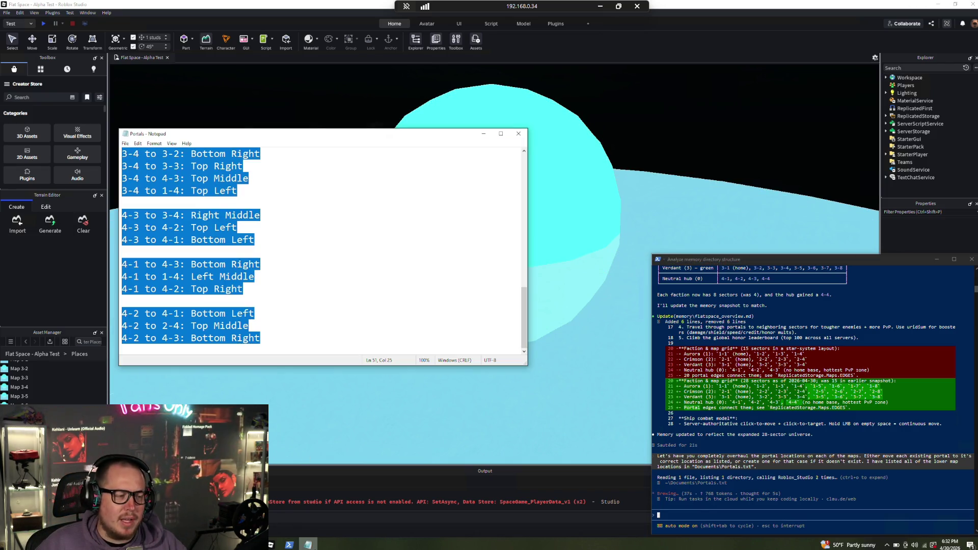
scroll(316, 272, up, 10)
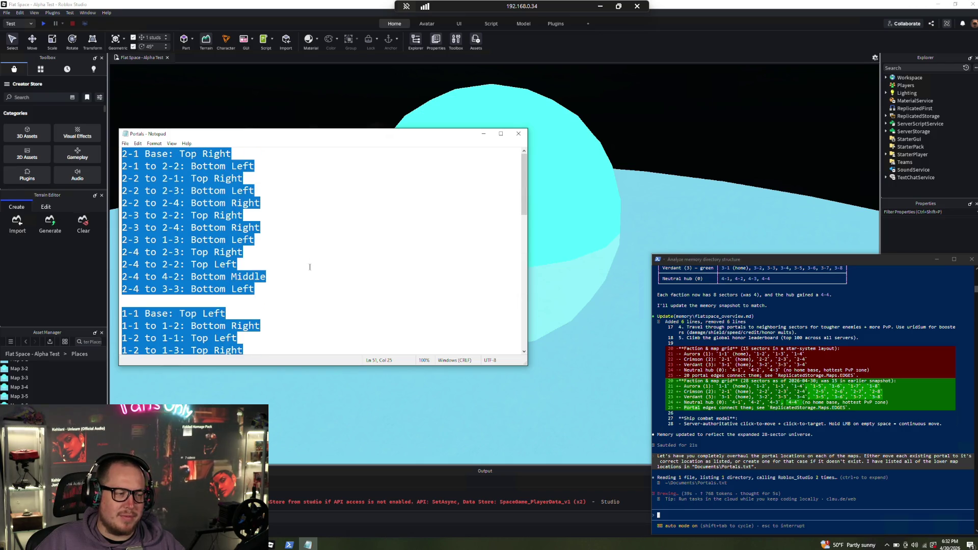
scroll(306, 277, down, 10)
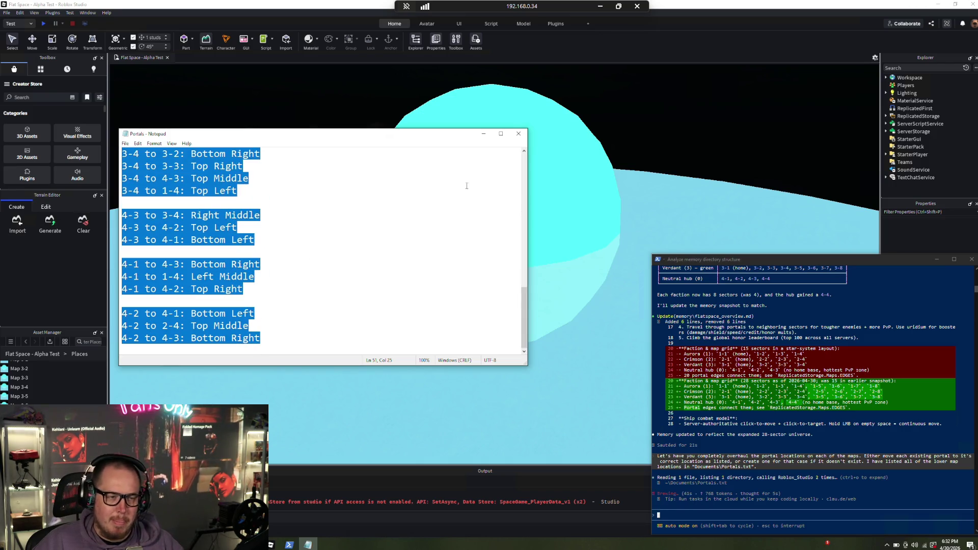
click(486, 134)
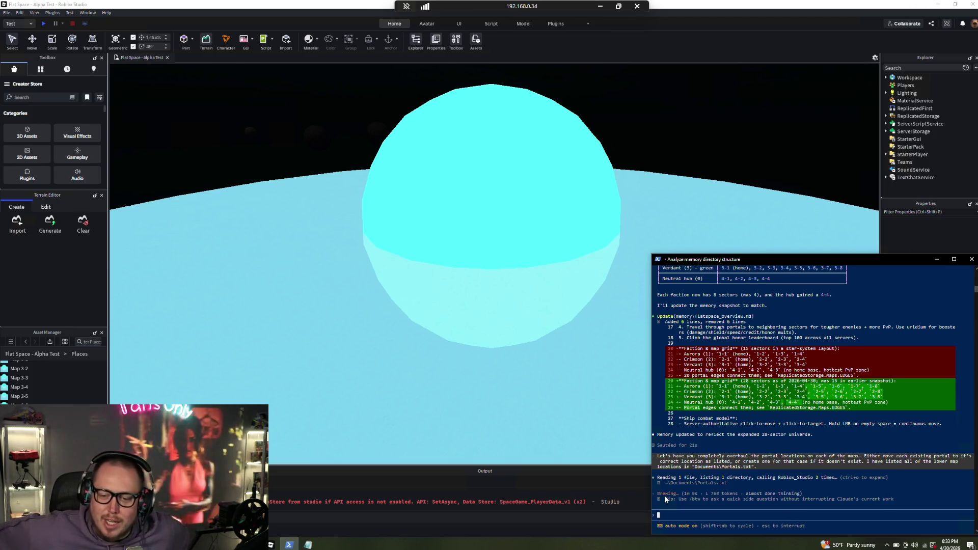
Switch to the Flat Space - Alpha Test game page and launch the game
click(599, 7)
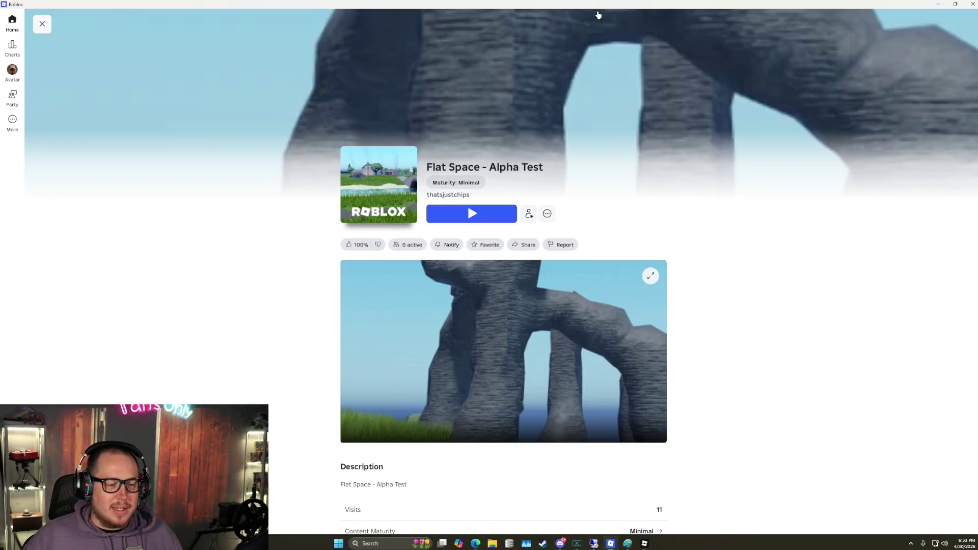
click(472, 212)
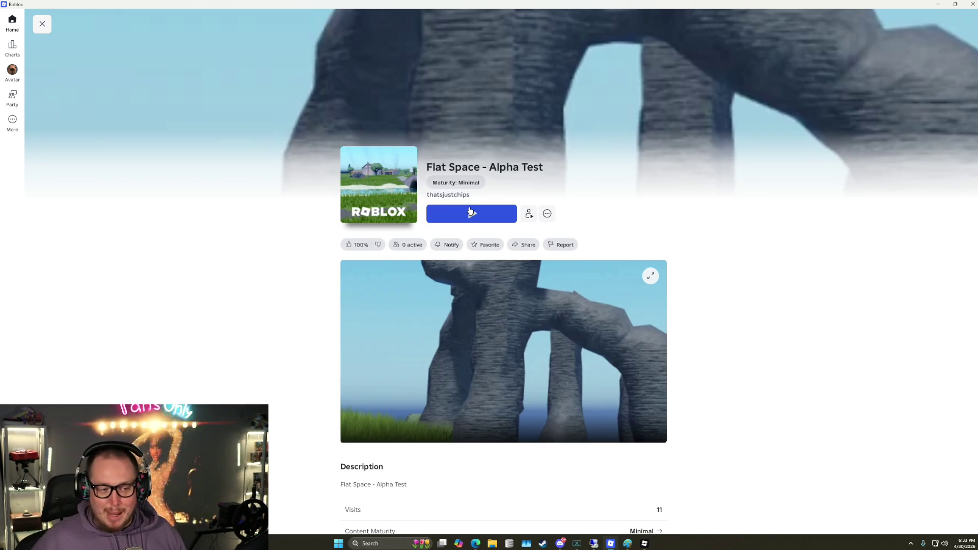
click(470, 211)
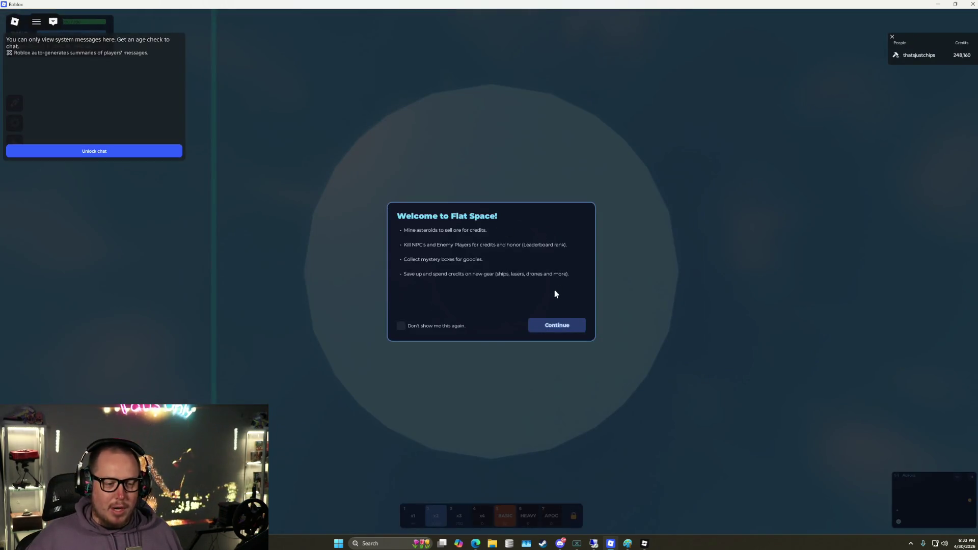
Enter the game, fly out of Aurora Base and shoot down the sentinel and patrol ship
click(571, 329)
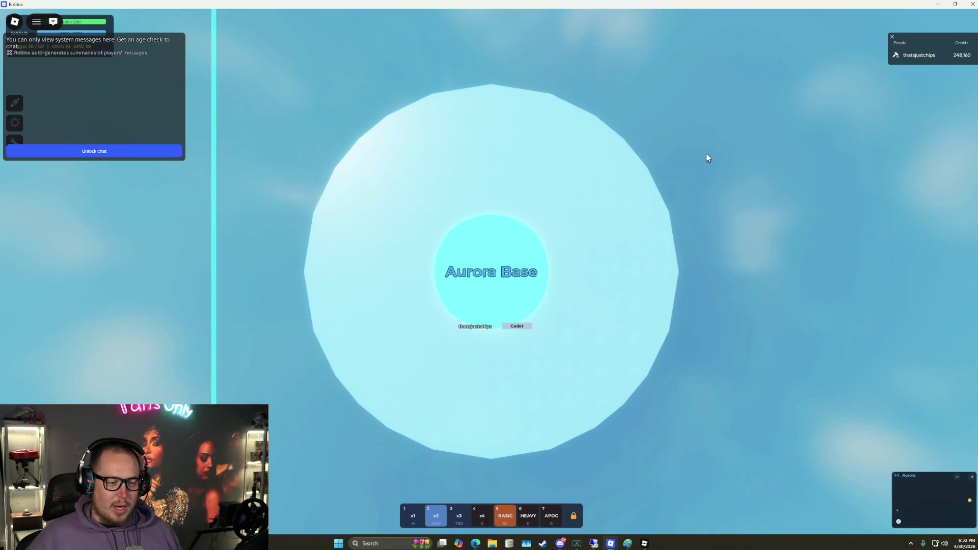
key(w)
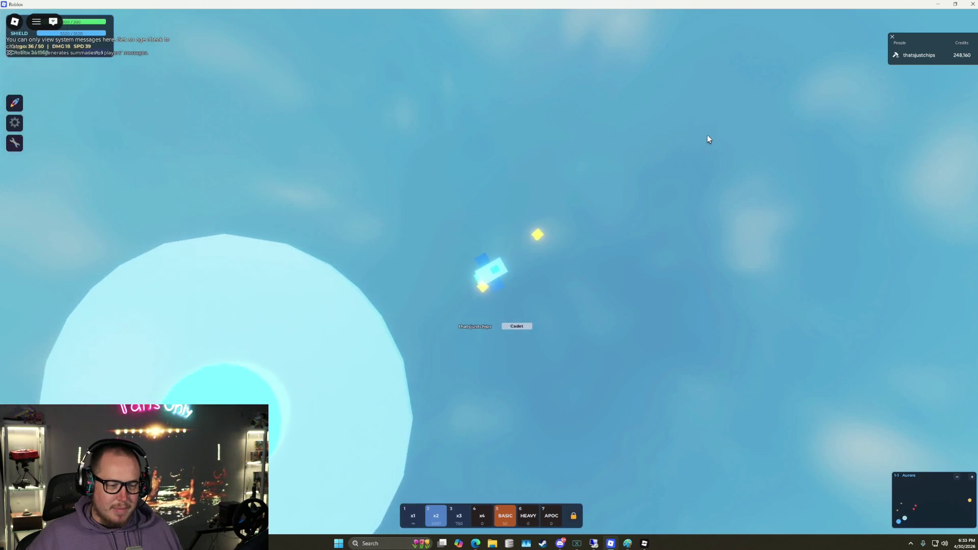
click(698, 102)
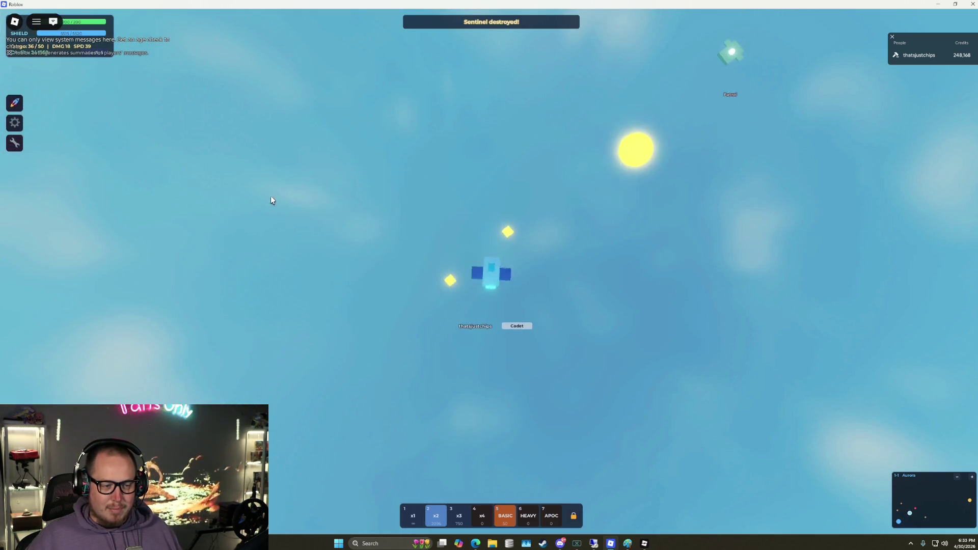
click(707, 204)
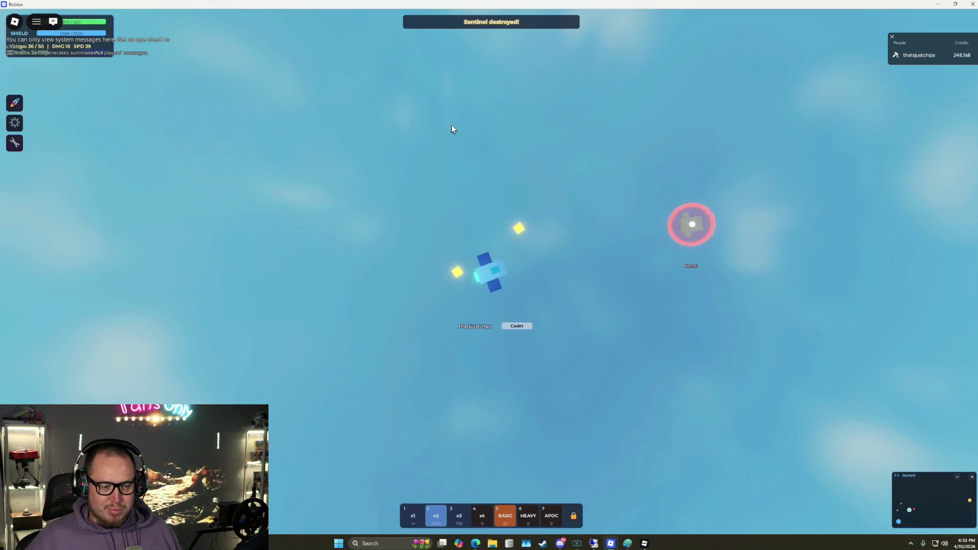
click(270, 142)
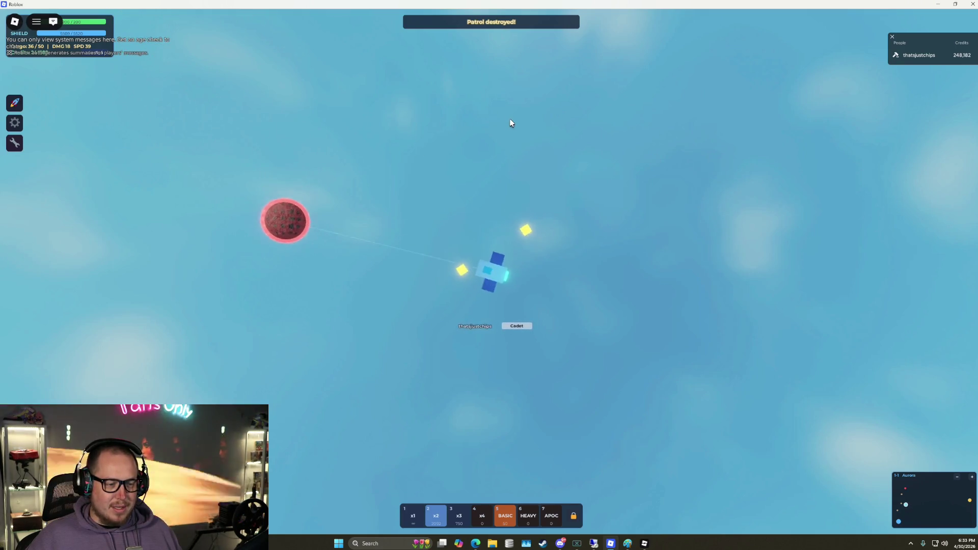
Mine nearby asteroids, destroy the remaining patrols and sentinel, then jump to sector 1-2
click(322, 135)
click(447, 191)
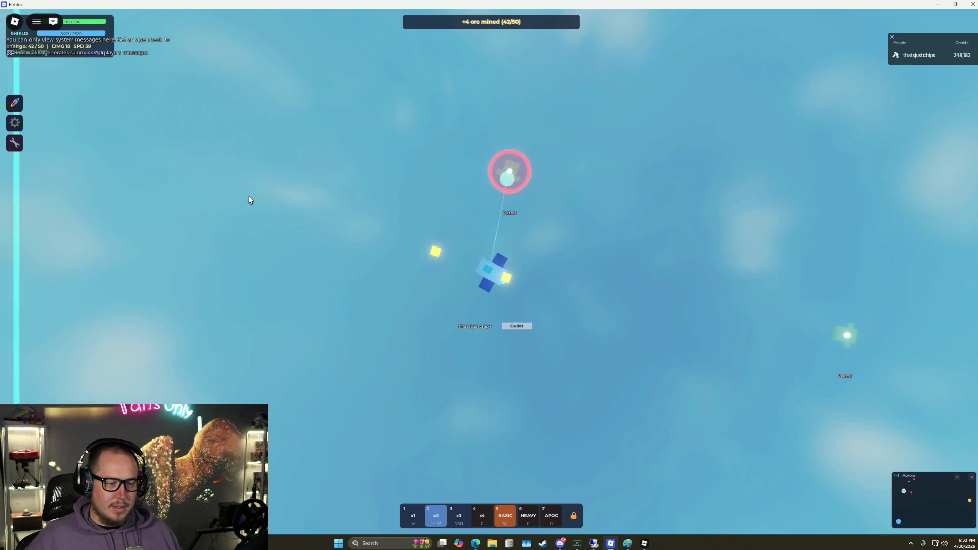
click(774, 423)
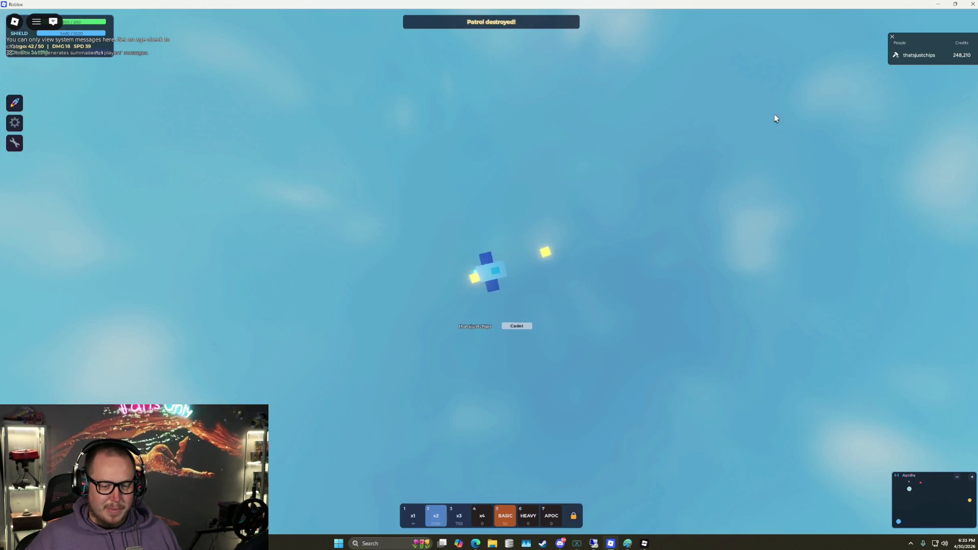
click(815, 138)
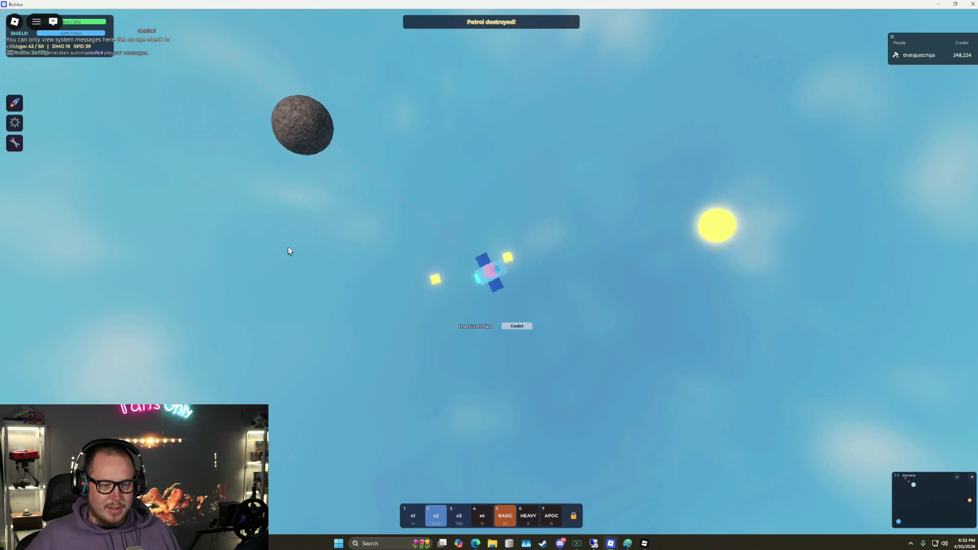
click(457, 164)
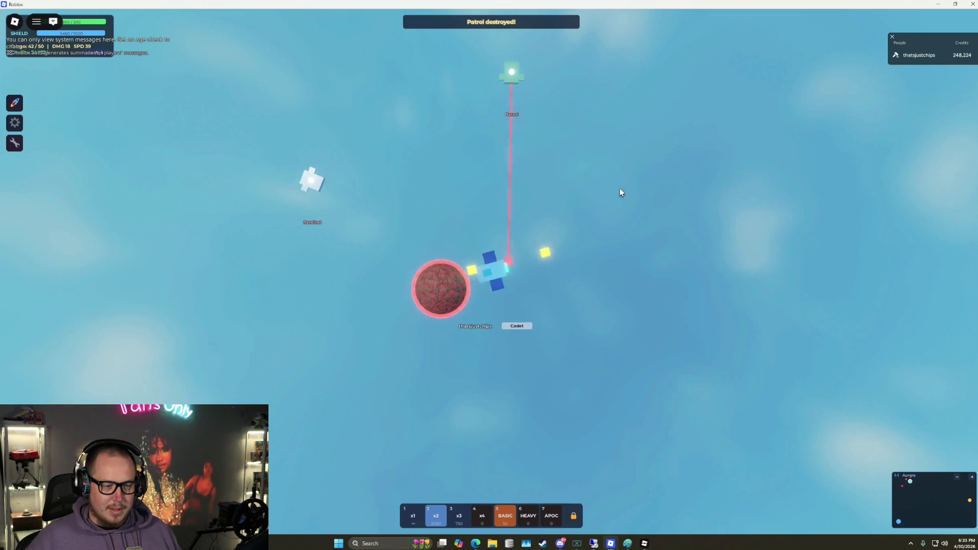
click(338, 250)
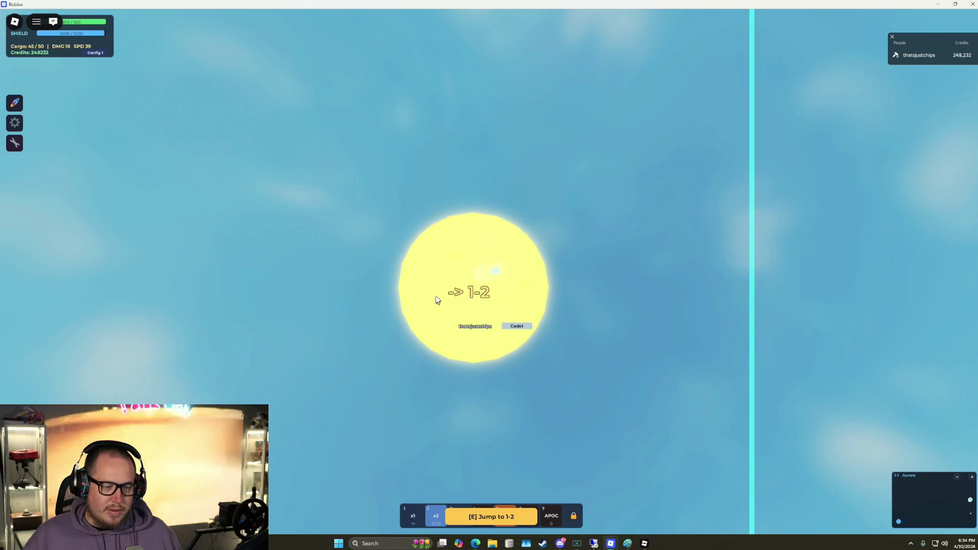
key(e)
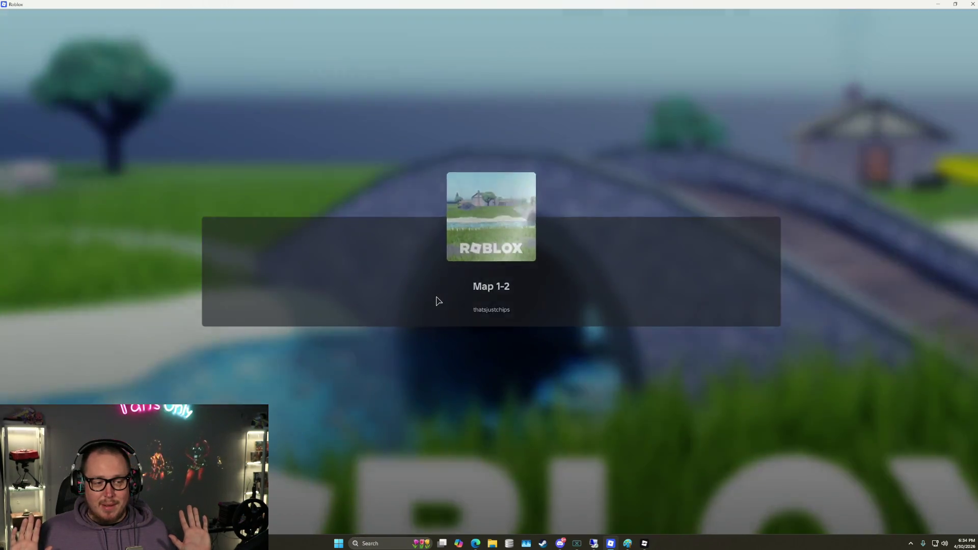
Fly across sector 1-2, jump to 1-4, steer around it, and jump back to 1-2
key(w)
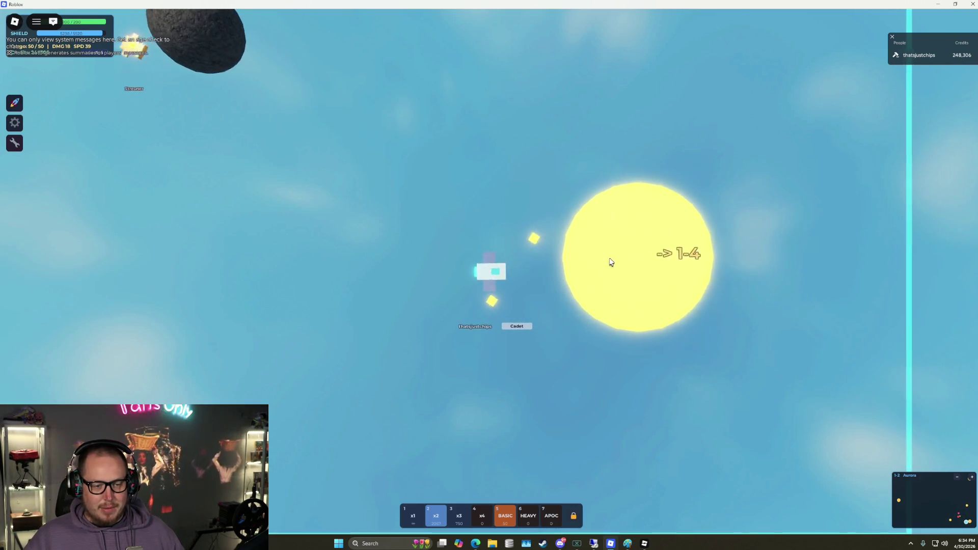
key(e)
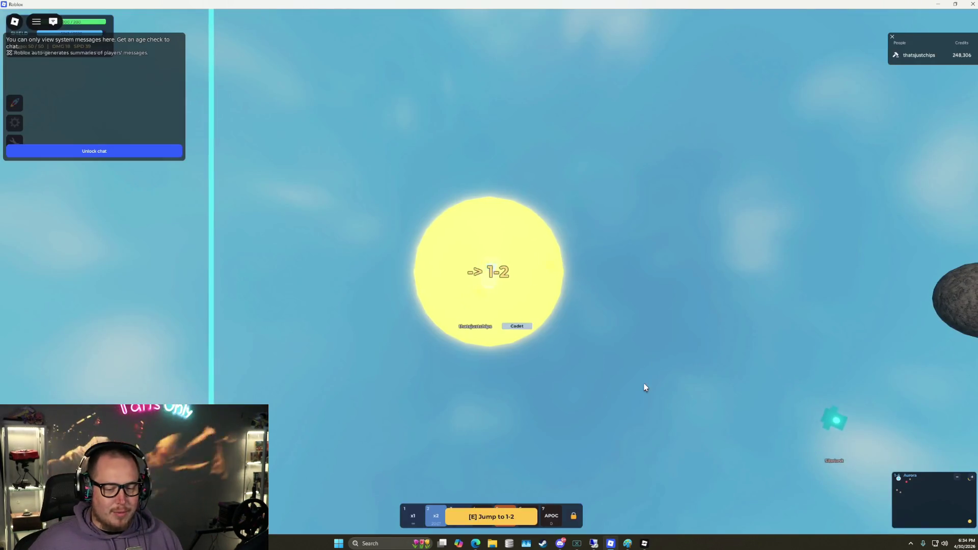
key(w)
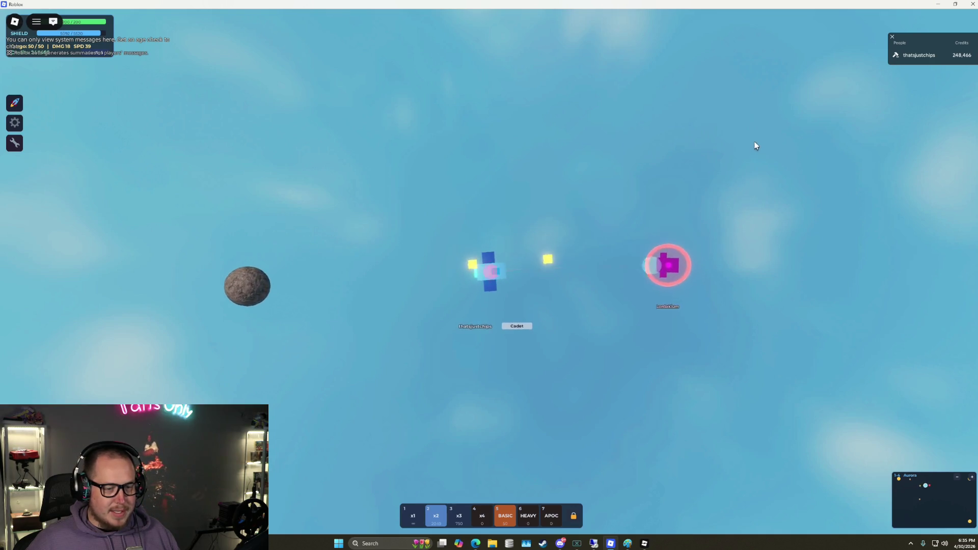
click(216, 221)
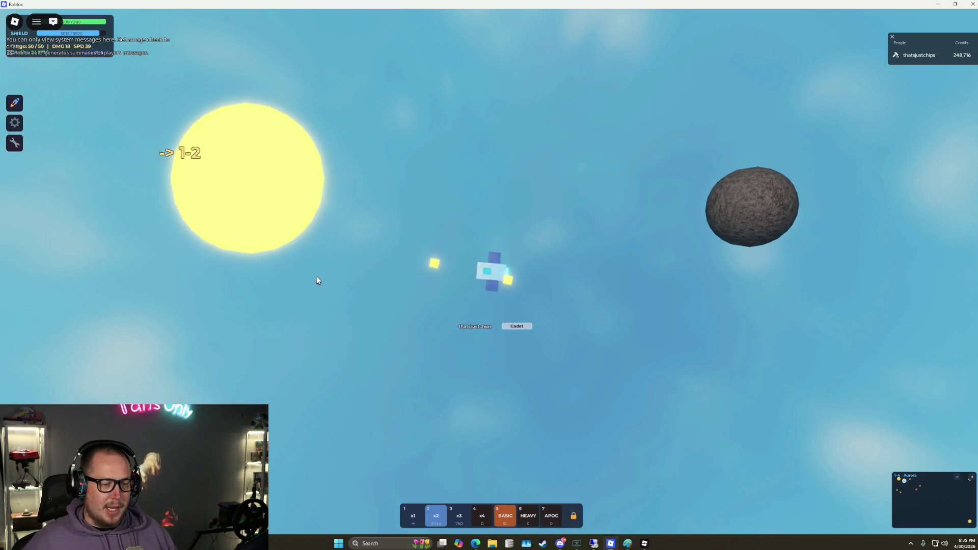
key(e)
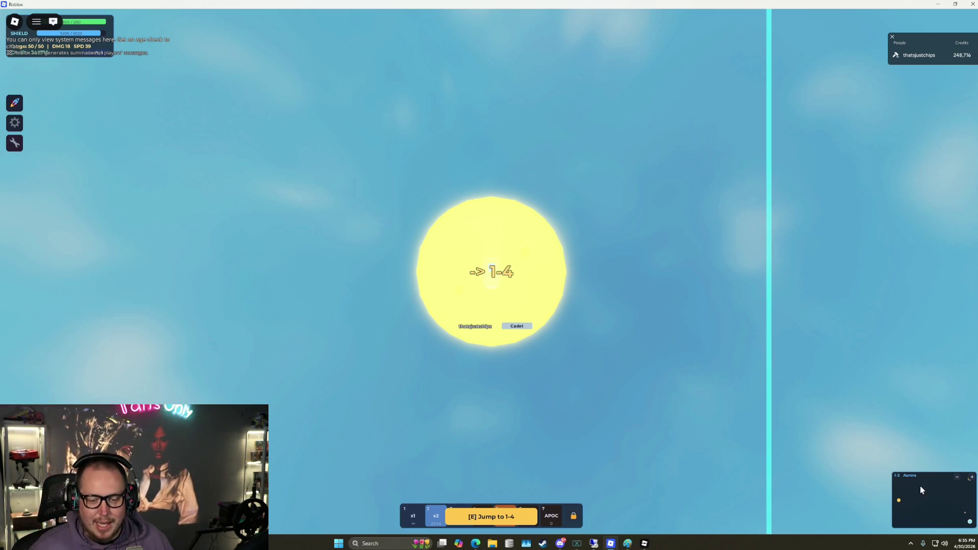
Cross sector 1-2 targeting an asteroid, jump to sector 1-1, and fly away from its portal
key(a)
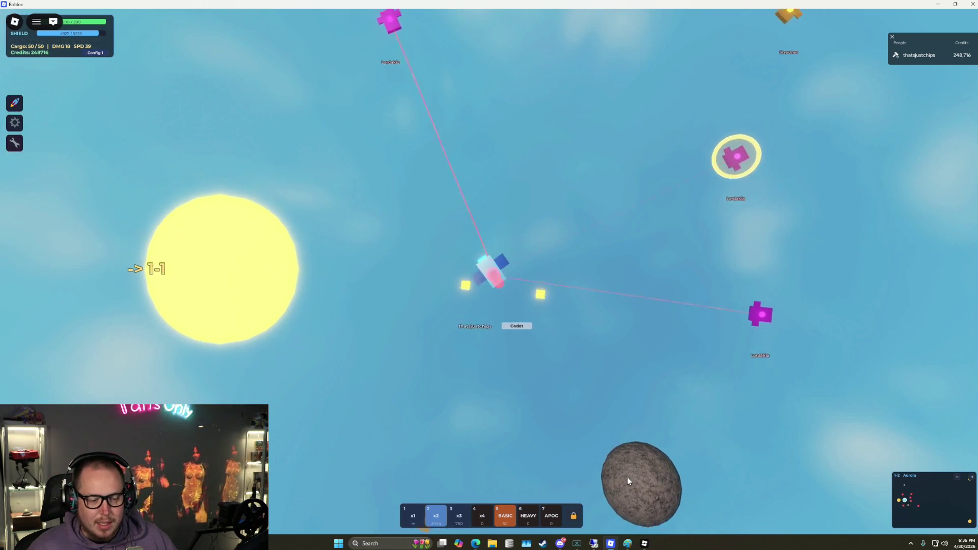
click(628, 474)
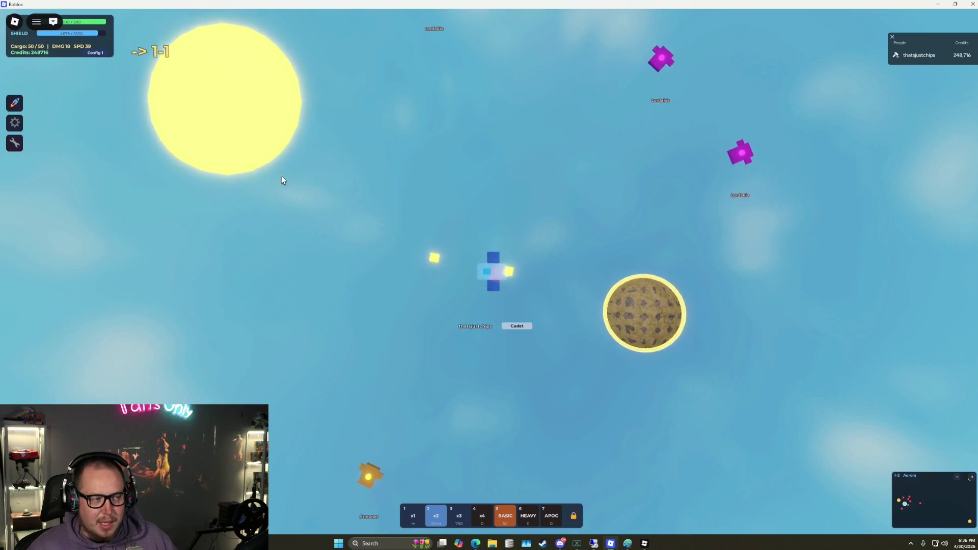
key(e)
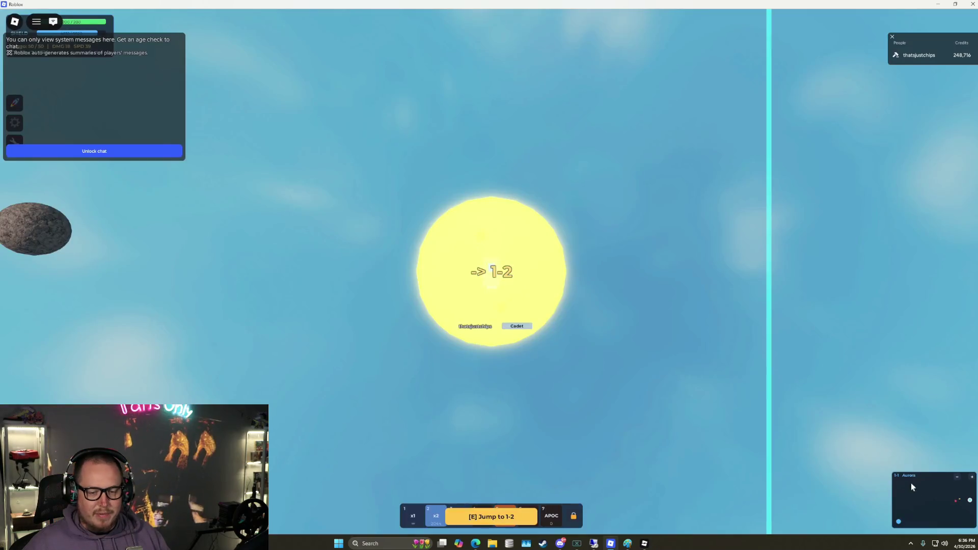
key(a)
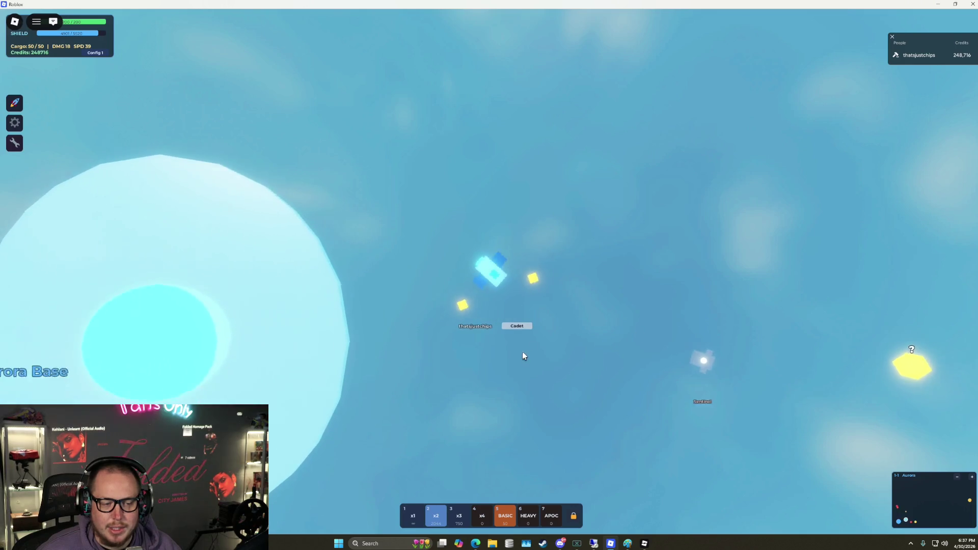
Fire on the Sentinel enemy until it is destroyed
click(629, 311)
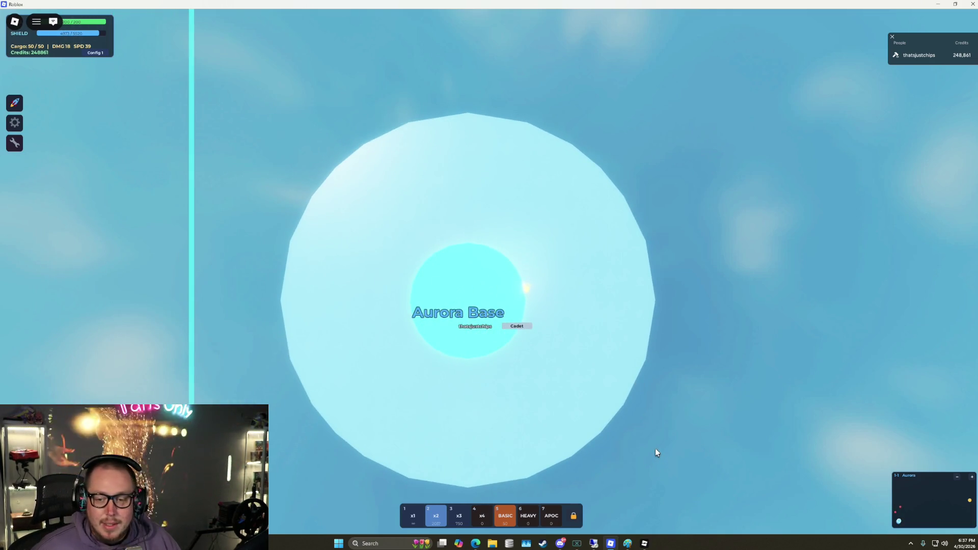
Return to the remote Roblox Studio session, then bring up the LowerMapNew star-system map image
mouse_move(594, 544)
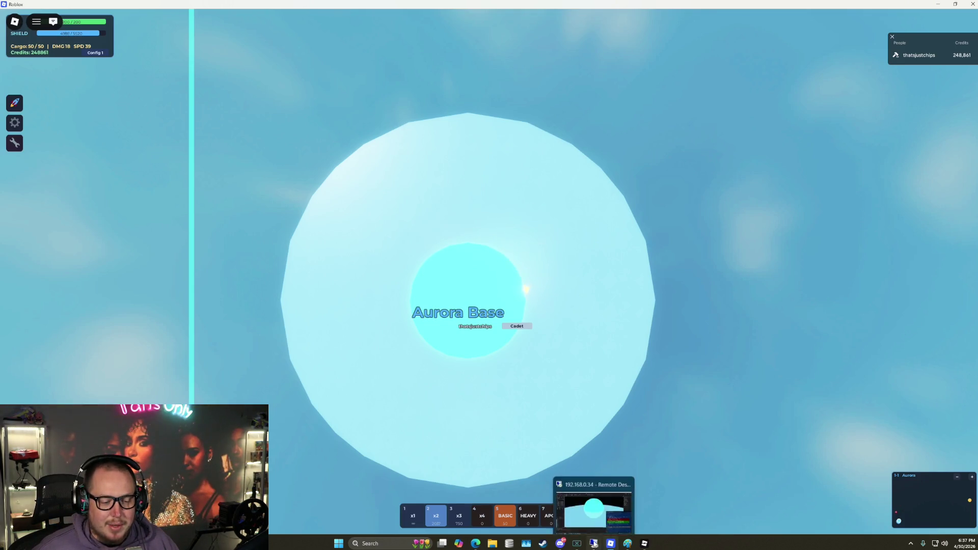
click(600, 527)
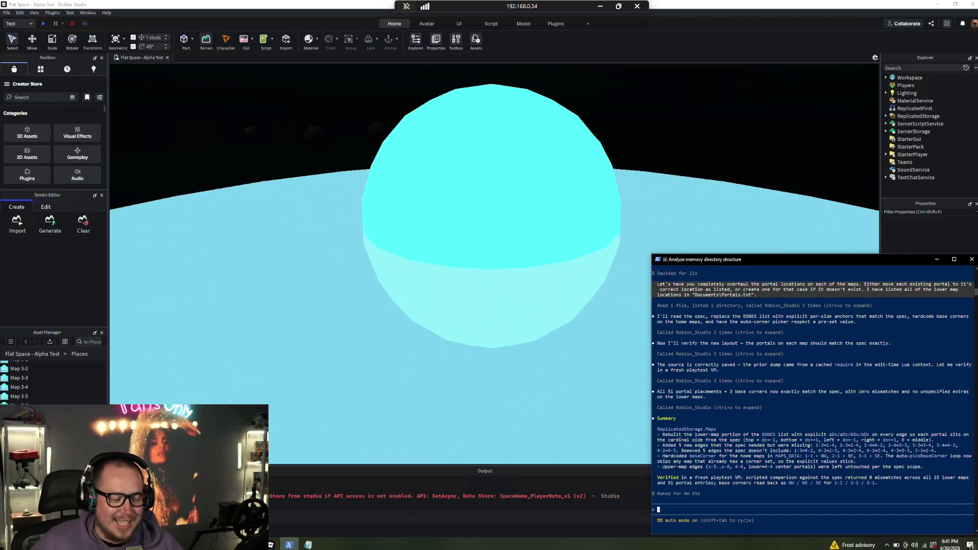
key(alt+Tab)
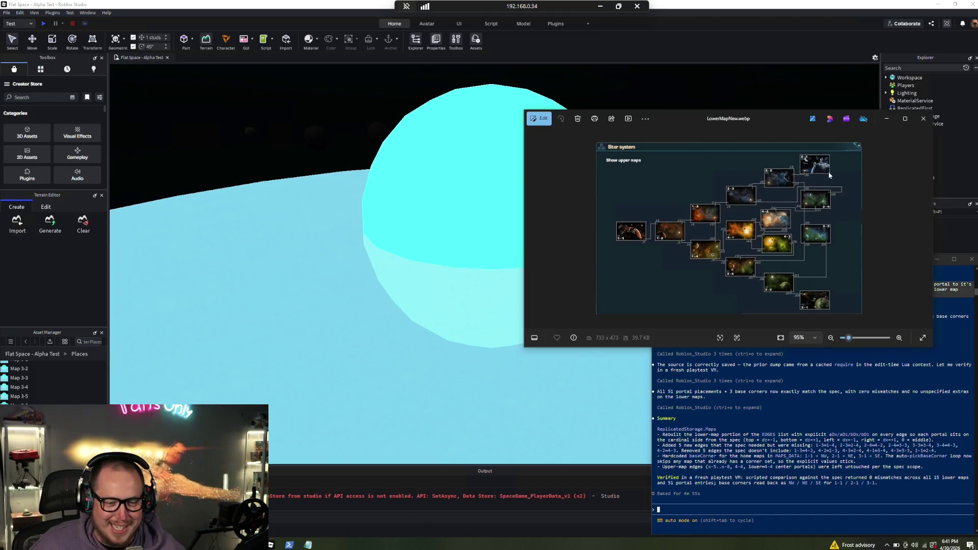
Enlarge the LowerMapNew map to inspect it, then start a playtest of the Flat Space place
click(905, 118)
scroll(482, 342, up, 2)
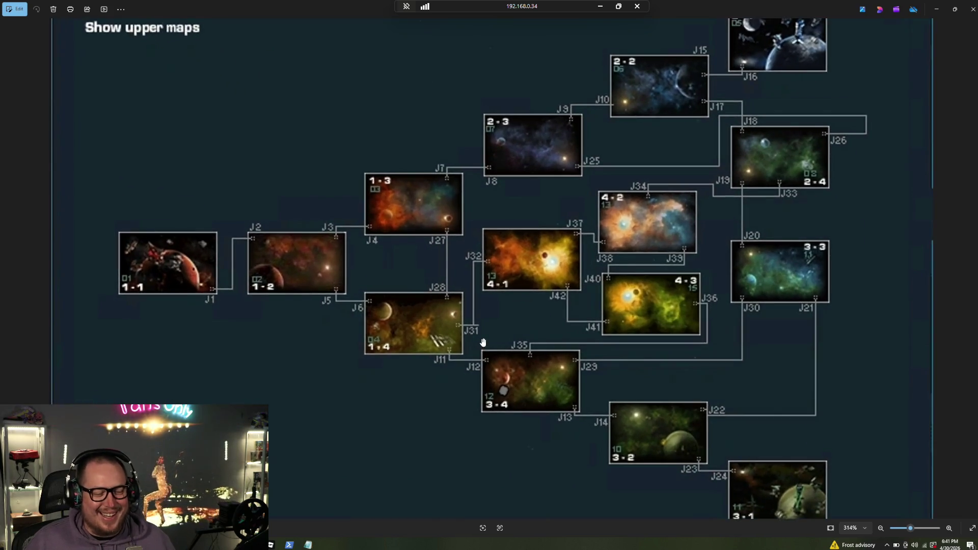
scroll(501, 350, down, 1)
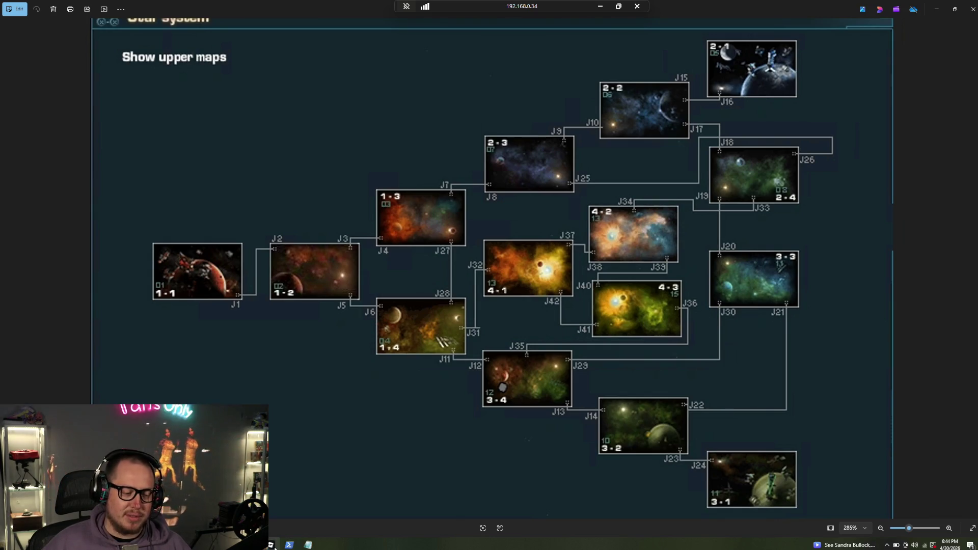
click(271, 545)
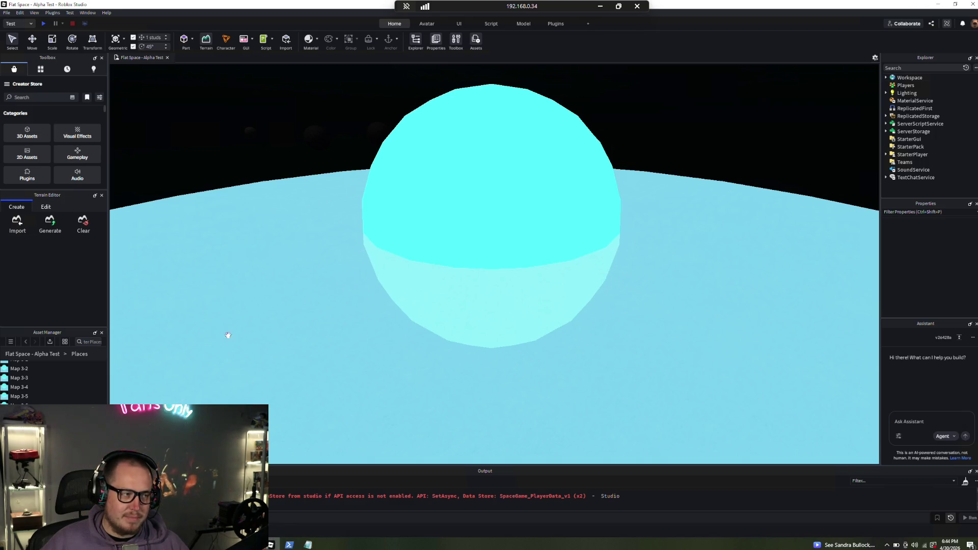
click(44, 23)
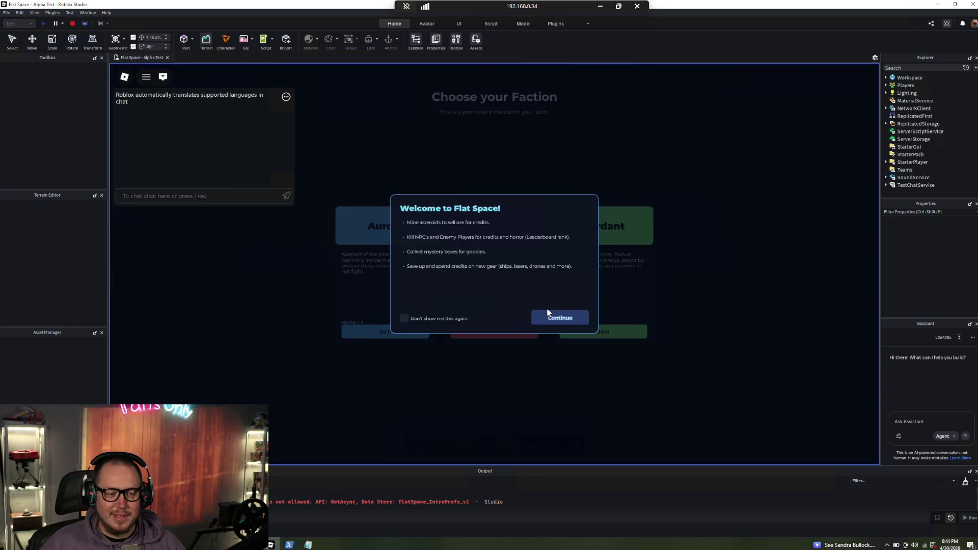
Spawn as the Crimson faction and fly out to destroy the Patrol and Sentinel enemies
click(580, 316)
click(406, 337)
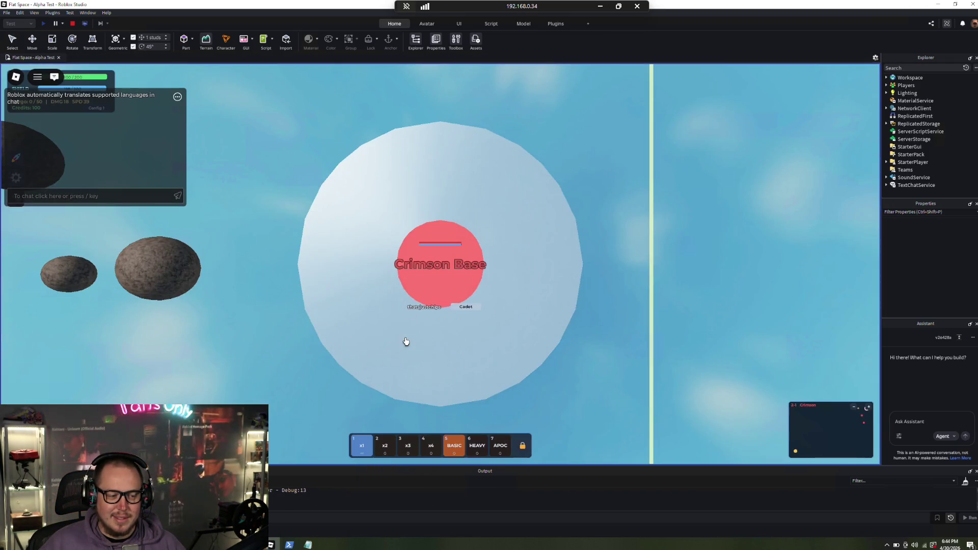
key(w)
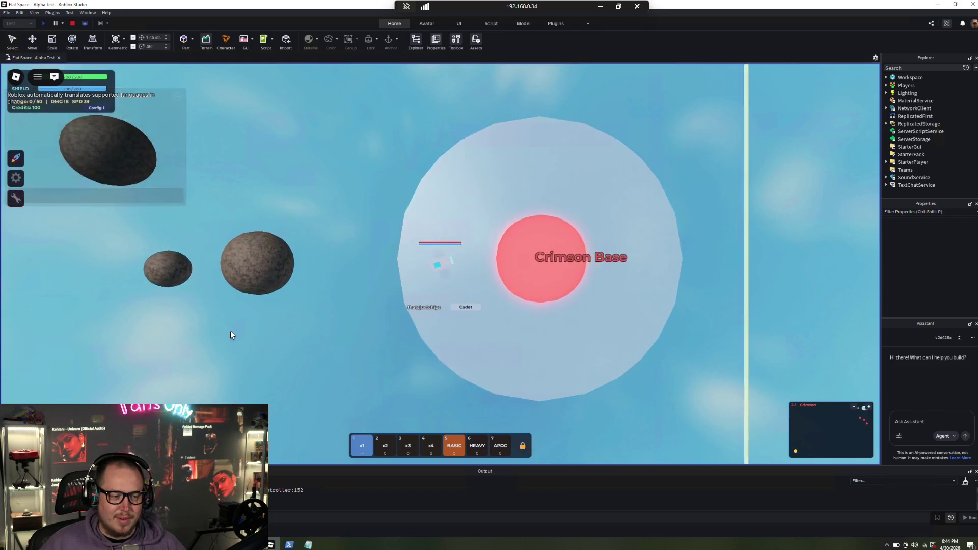
key(w)
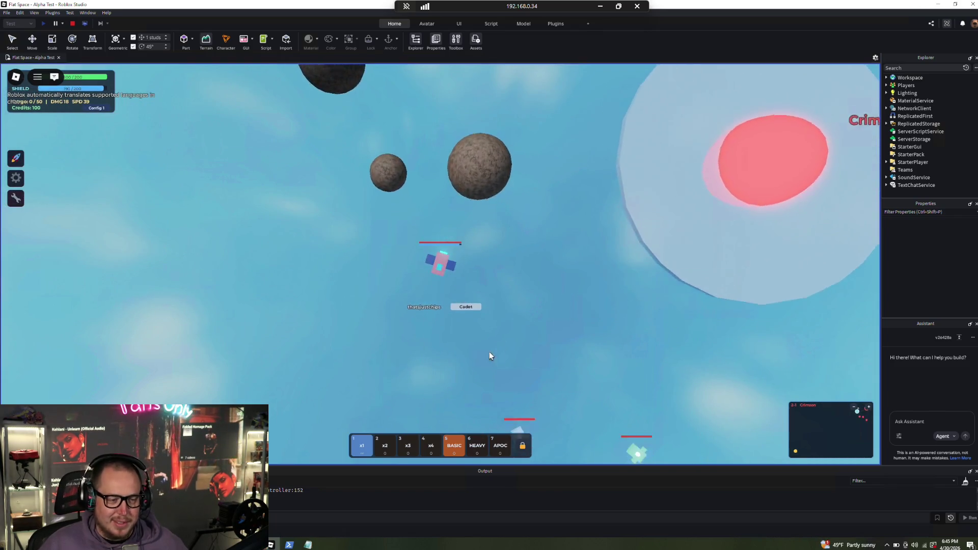
key(w)
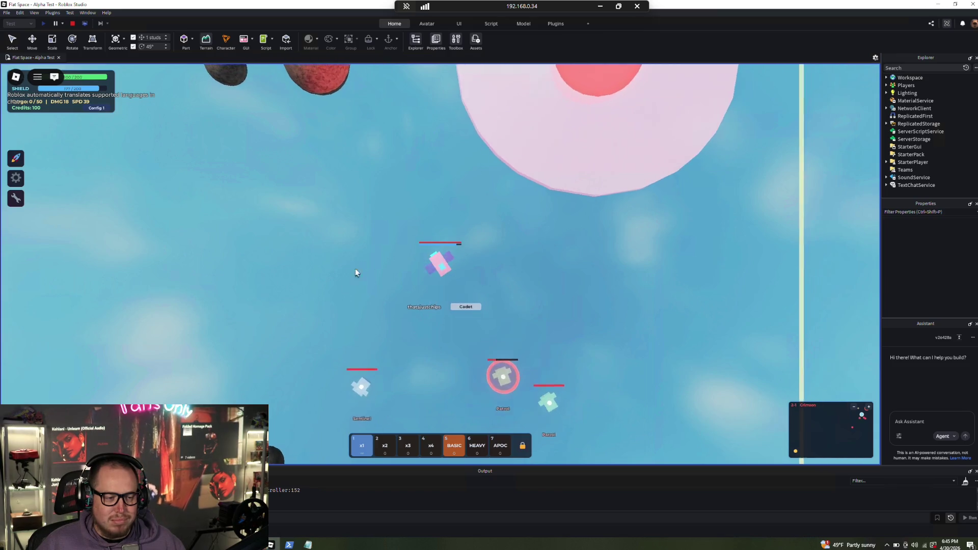
key(w)
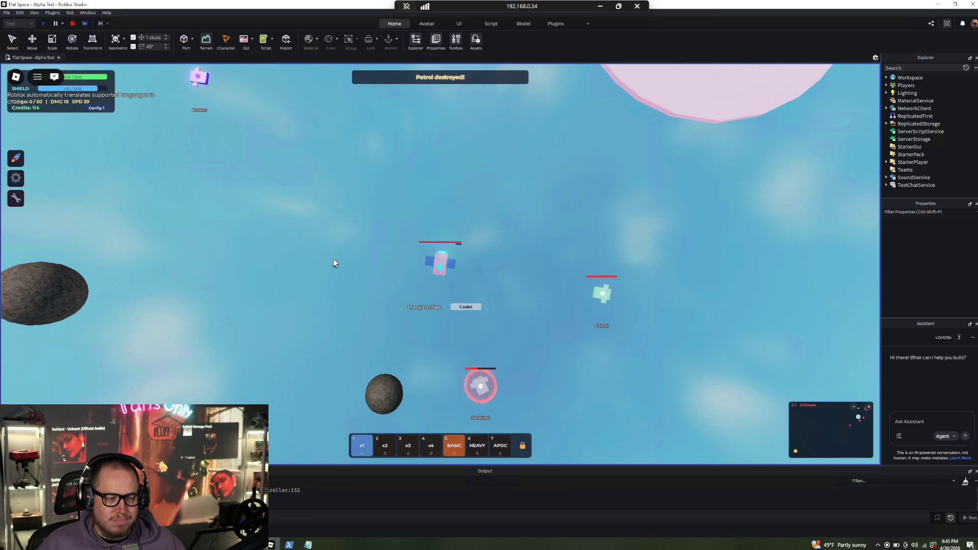
key(w)
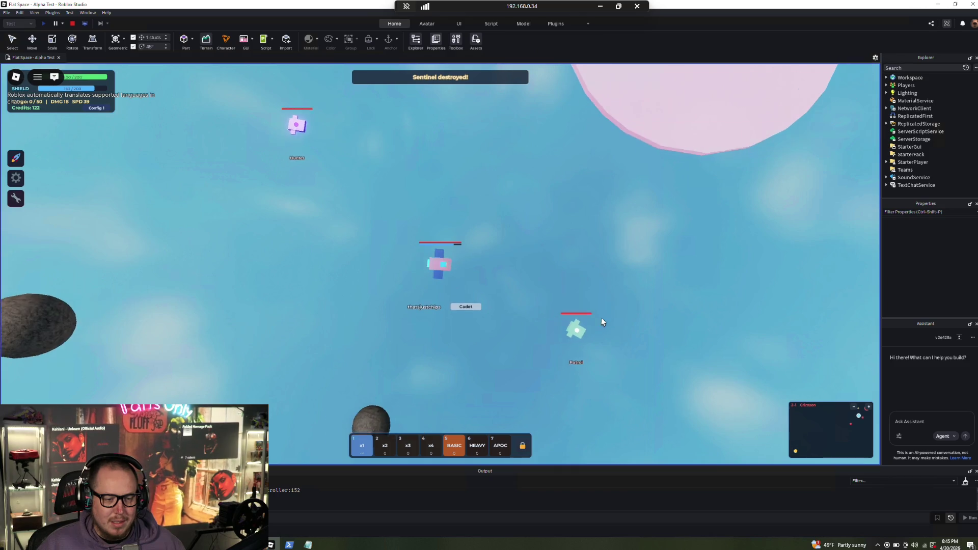
Destroy the Hunter, chase the Patrols, fly back to Crimson Base and stop the playtest
key(w)
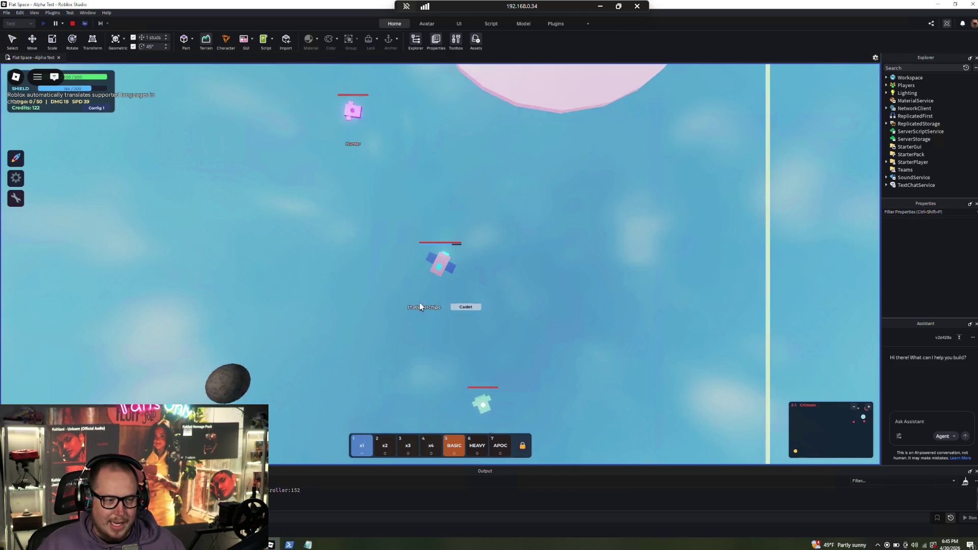
key(w)
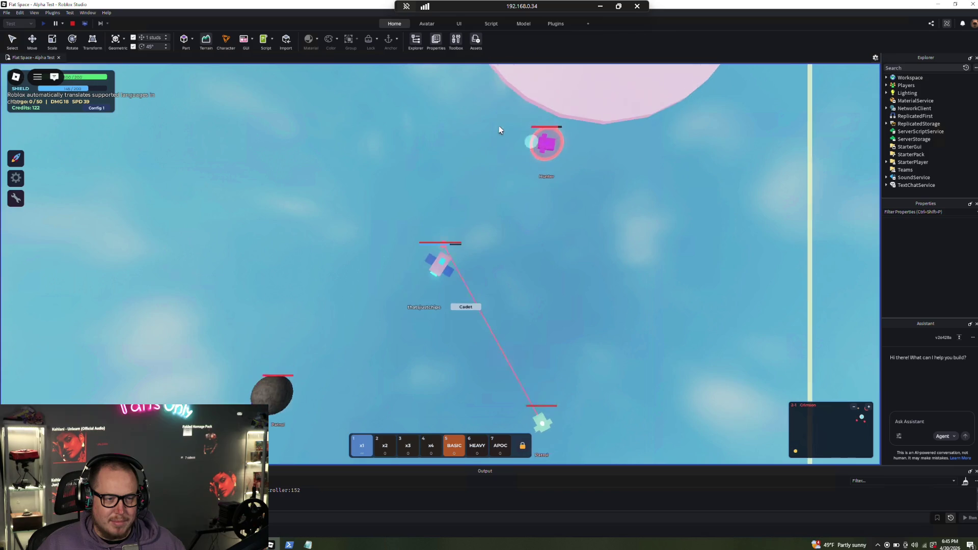
key(w)
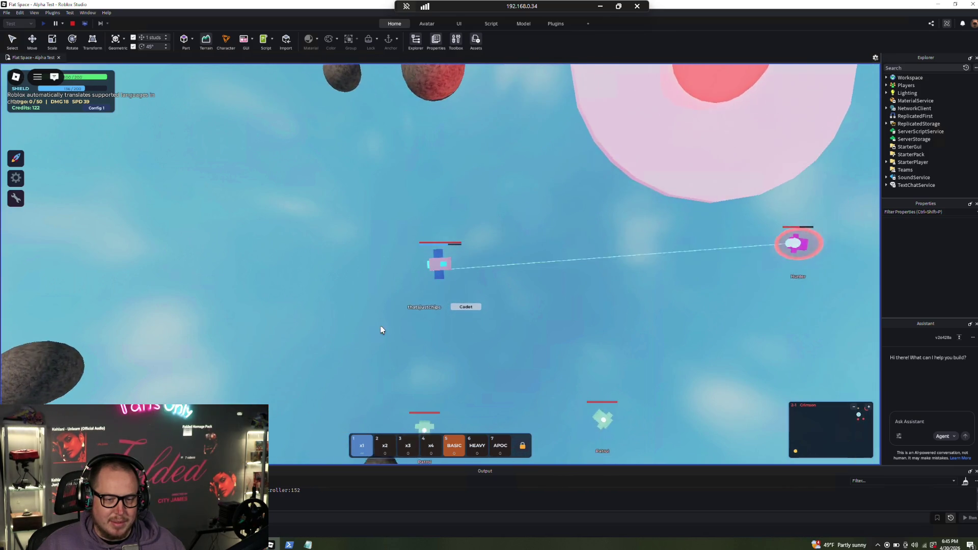
key(w)
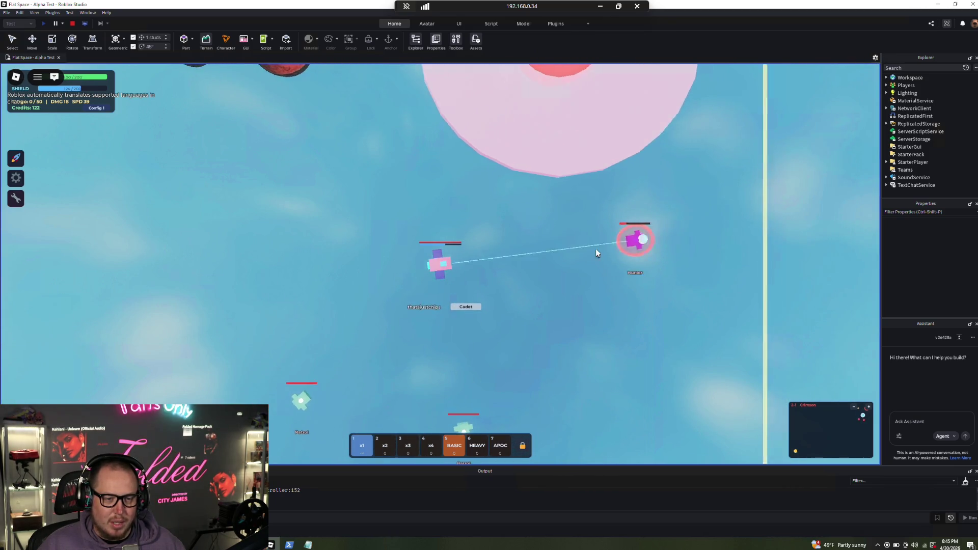
key(w)
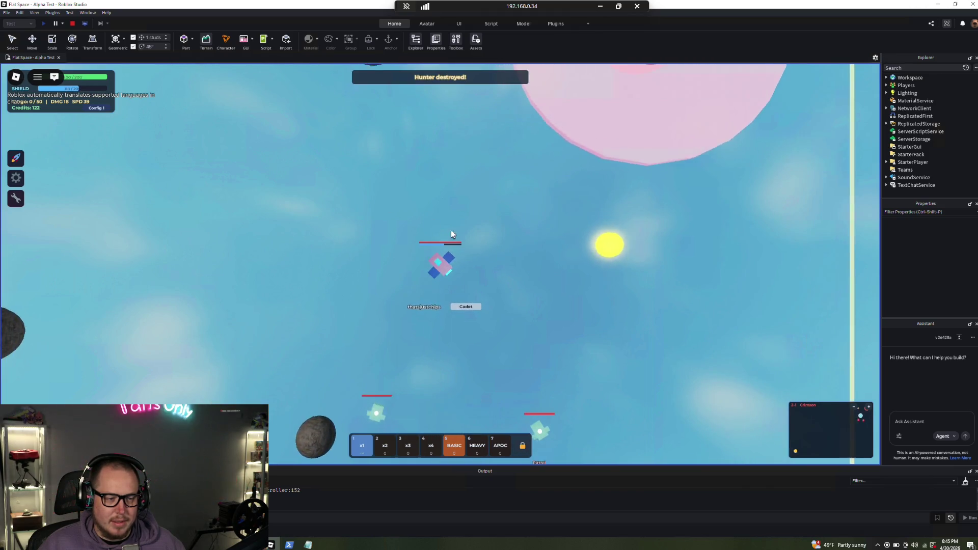
key(w)
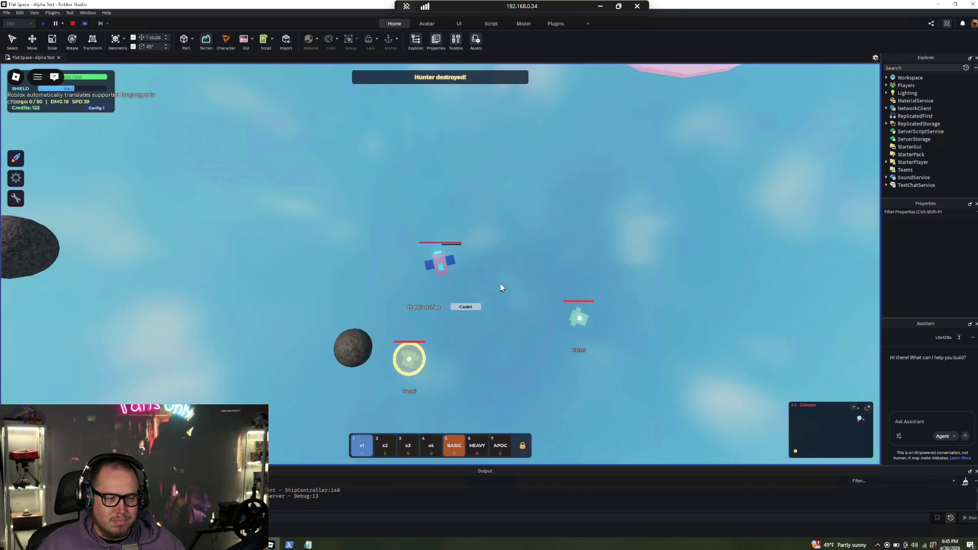
key(w)
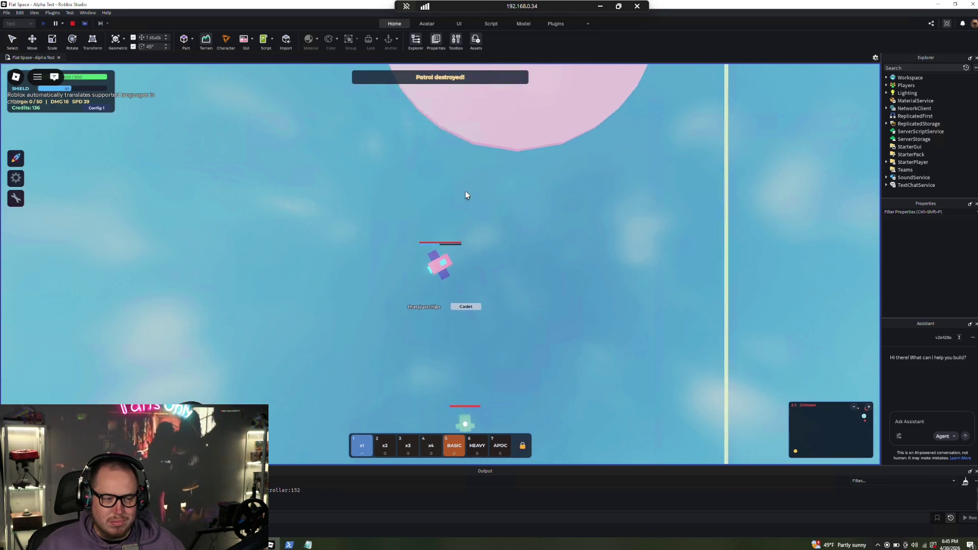
key(w)
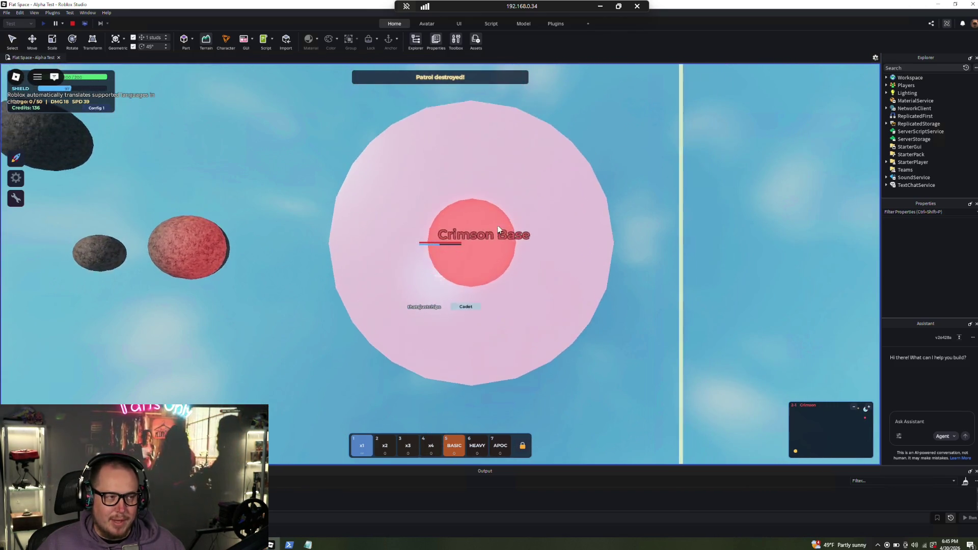
click(73, 24)
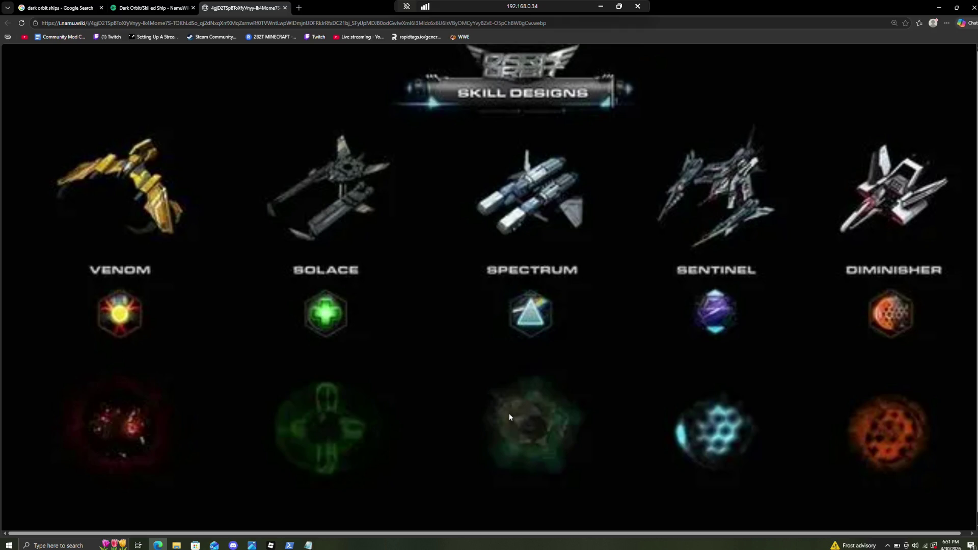
Bring Roblox Studio and the AI terminal session back to the front
click(270, 545)
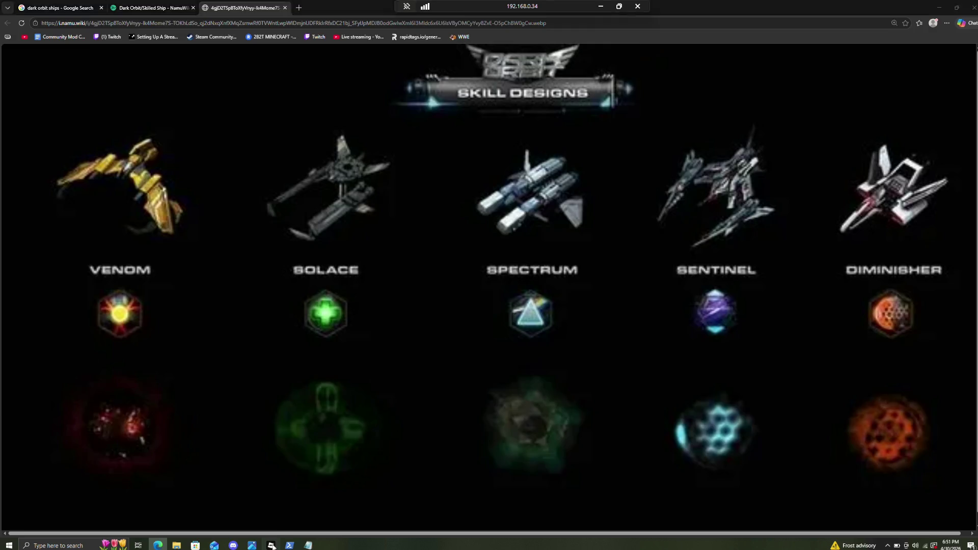
click(289, 546)
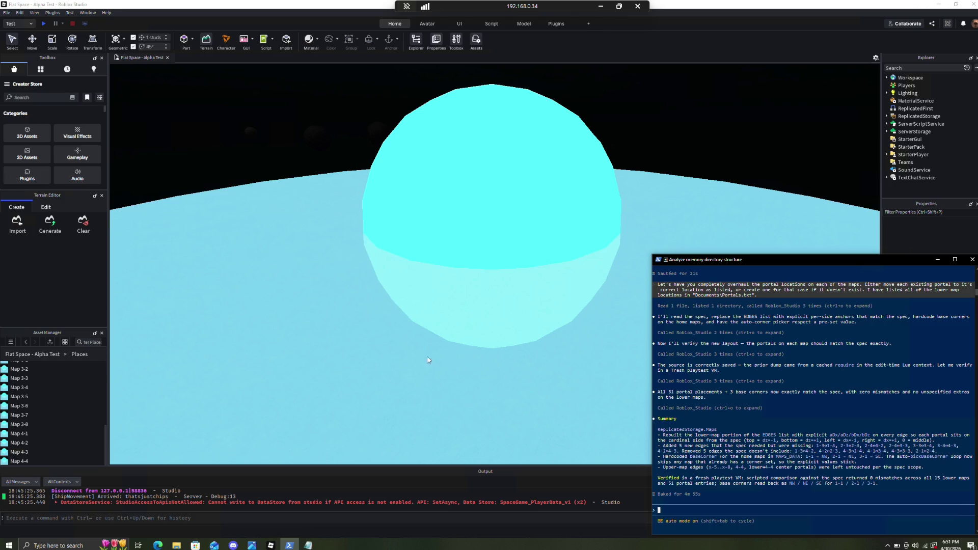
Start Publish to Roblox As from the File menu
click(7, 12)
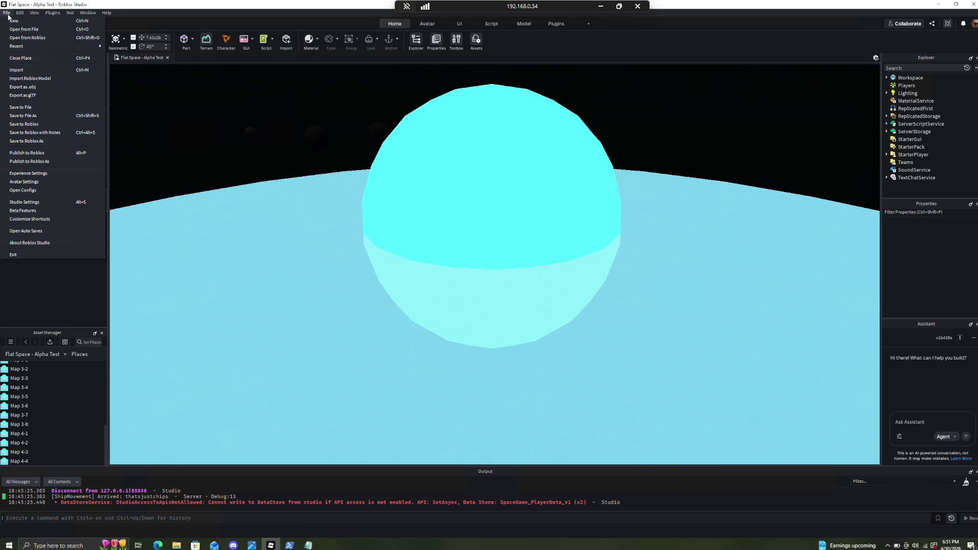
mouse_move(107, 13)
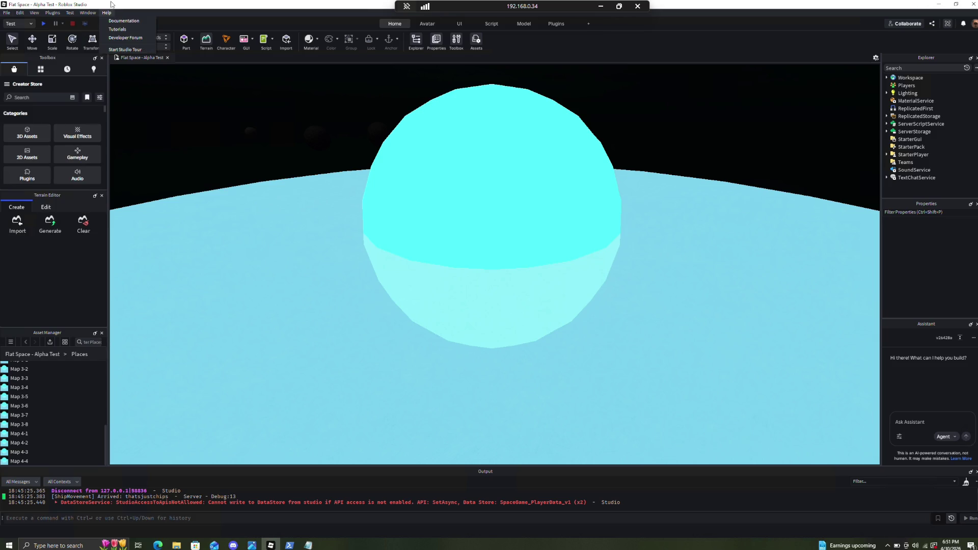
click(7, 13)
click(7, 13)
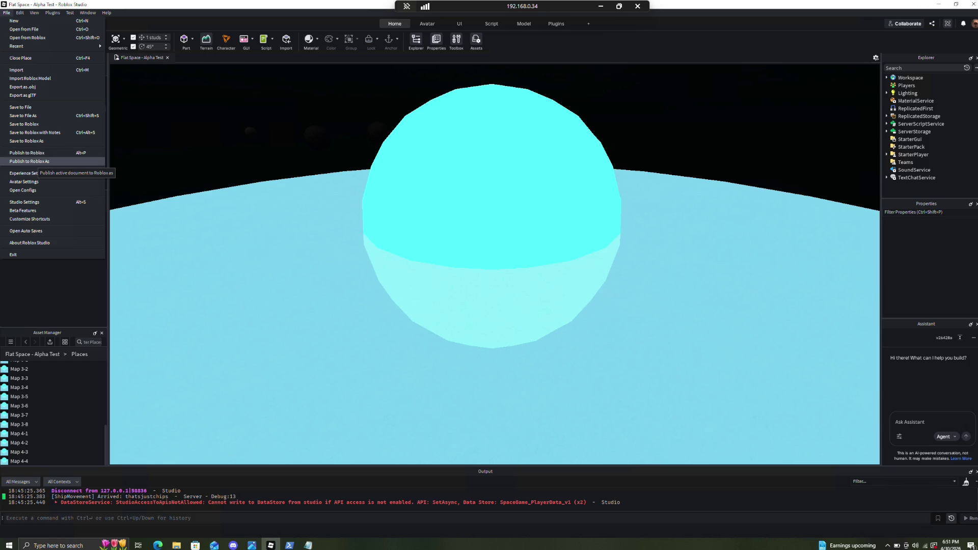
click(31, 162)
Pick the Flat Space - Alpha Test experience and select Map 1-1 as the target place
click(413, 231)
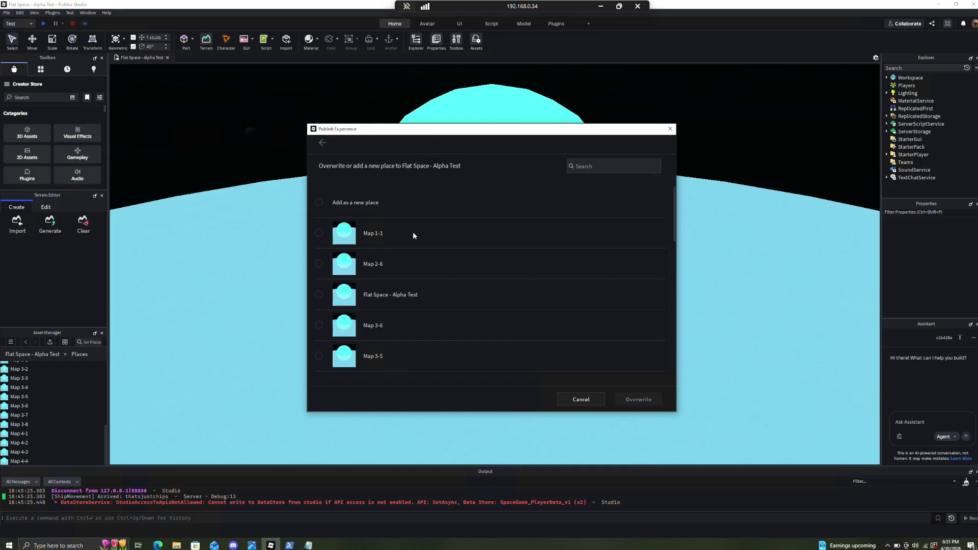
click(376, 238)
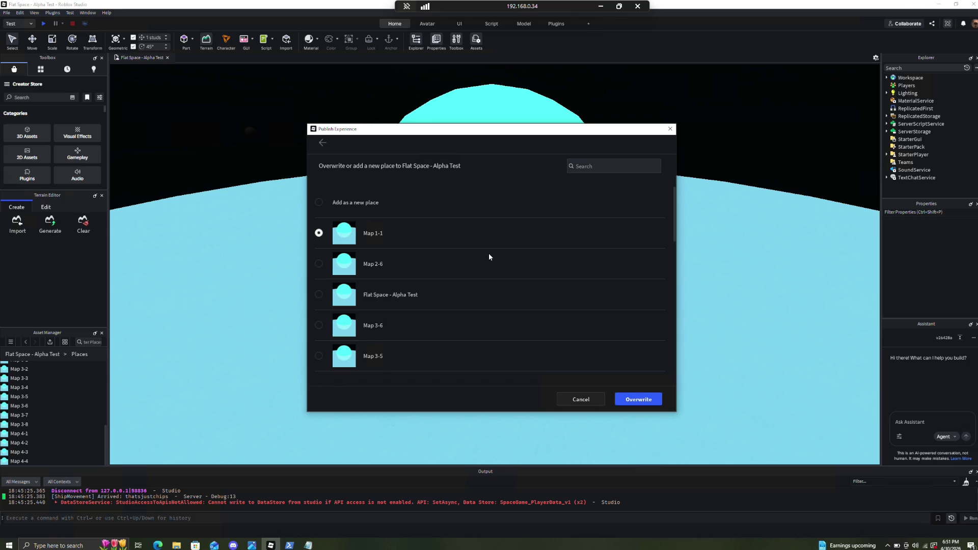
scroll(492, 257, down, 10)
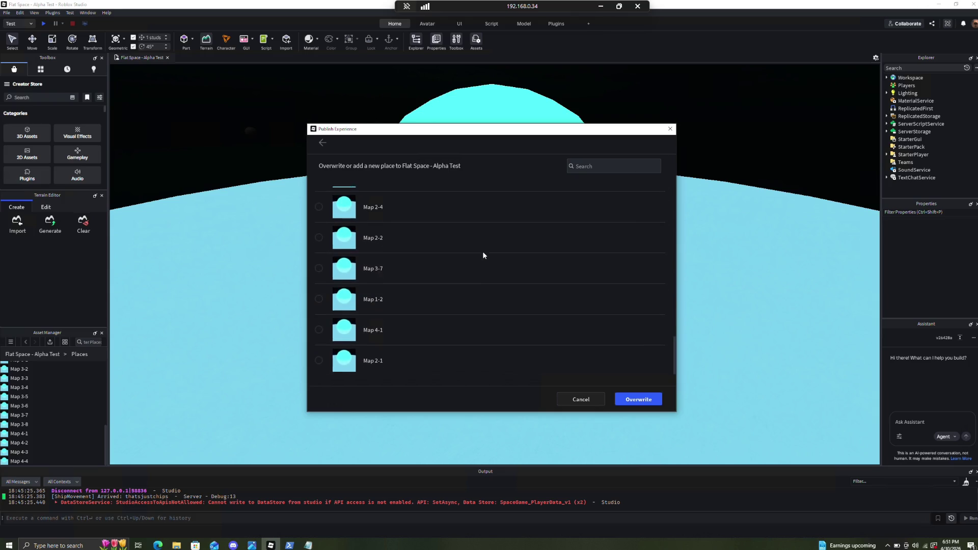
scroll(357, 285, up, 10)
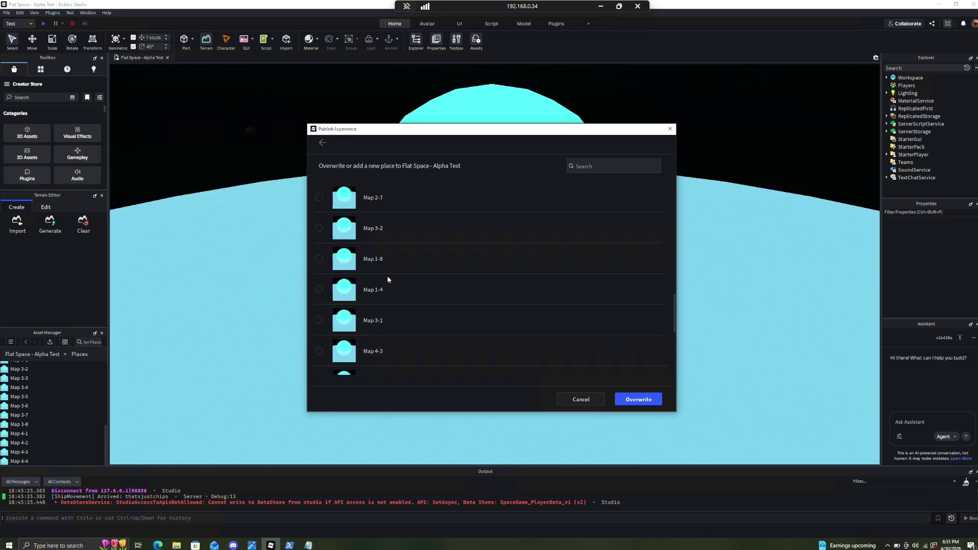
click(319, 264)
click(319, 294)
click(319, 233)
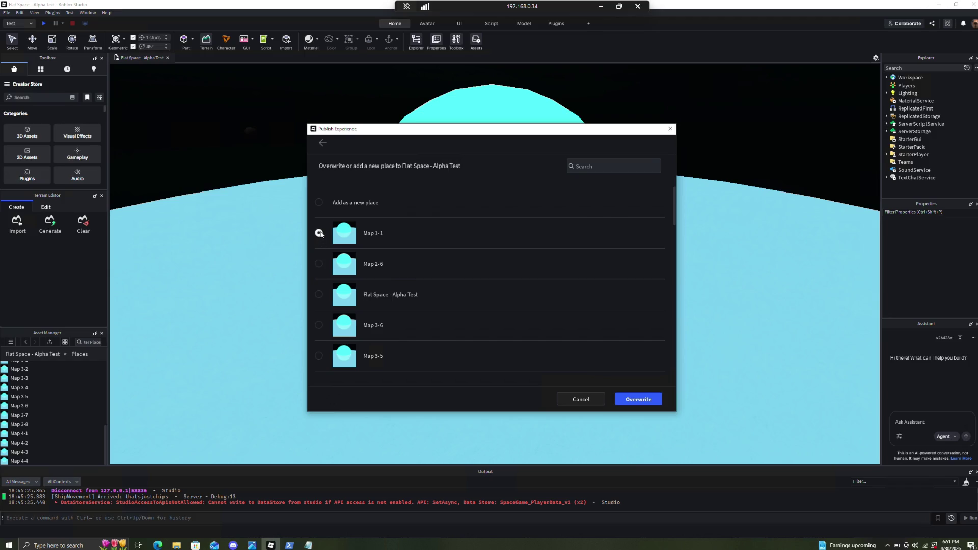
click(319, 264)
click(319, 294)
scroll(444, 239, down, 10)
scroll(433, 254, up, 10)
Overwrite Map 1-1 with the current map and close the publish confirmation
click(640, 406)
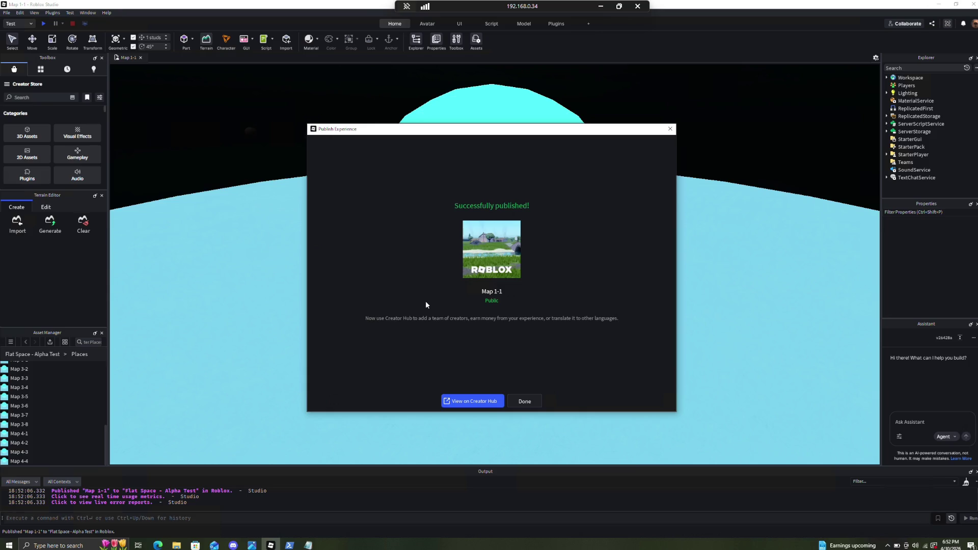
click(524, 401)
click(10, 14)
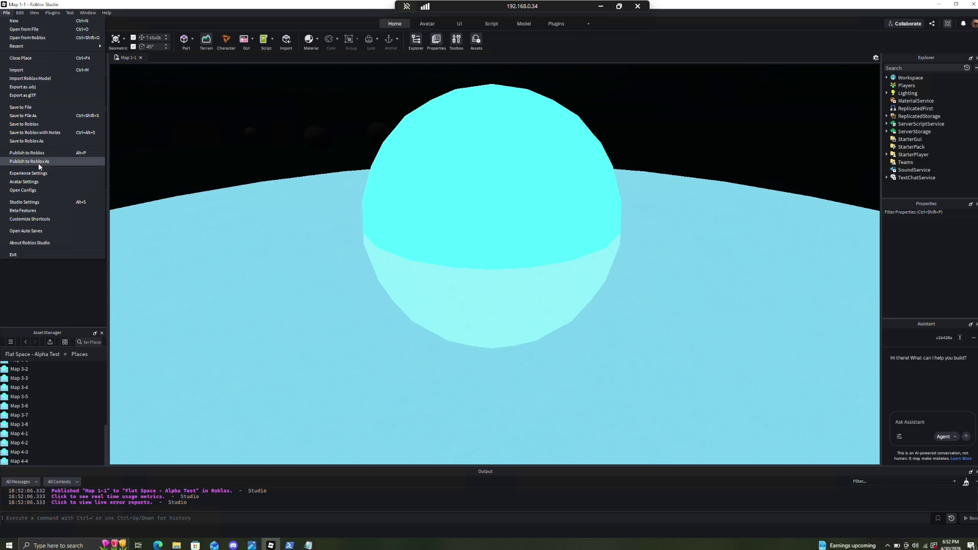
Overwrite the Map 2-6 place in Flat Space - Alpha Test with the current map
click(38, 162)
click(364, 206)
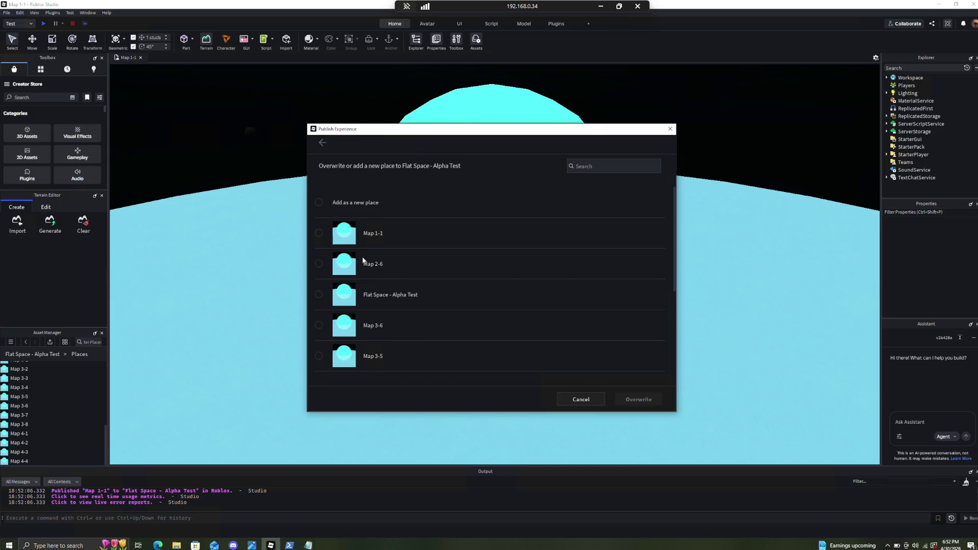
click(400, 265)
click(656, 399)
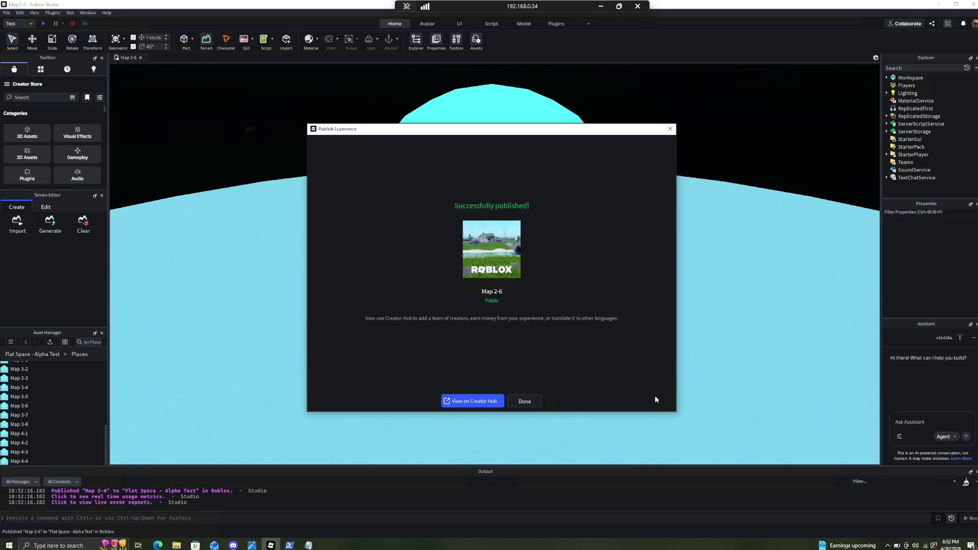
click(532, 404)
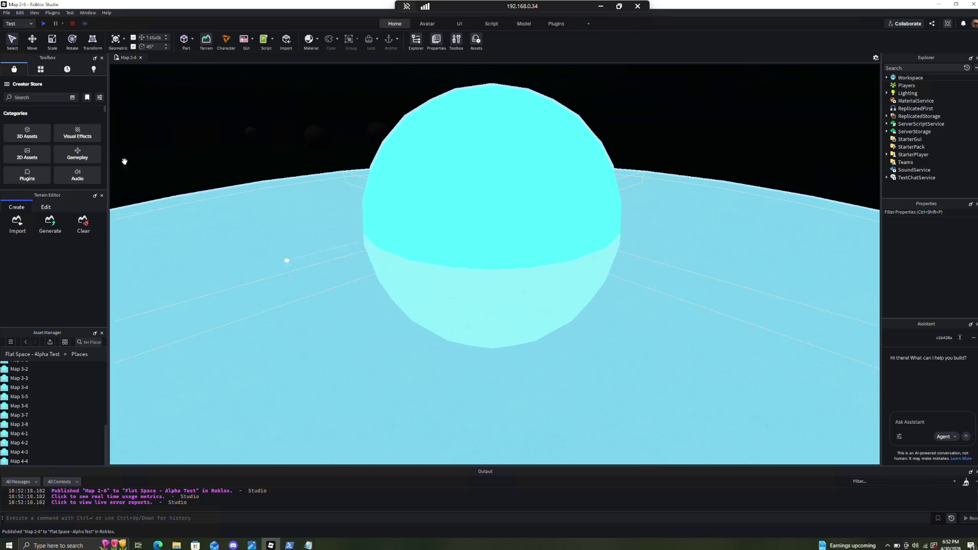
Overwrite the Flat Space - Alpha Test start place with the current map
click(7, 13)
click(42, 164)
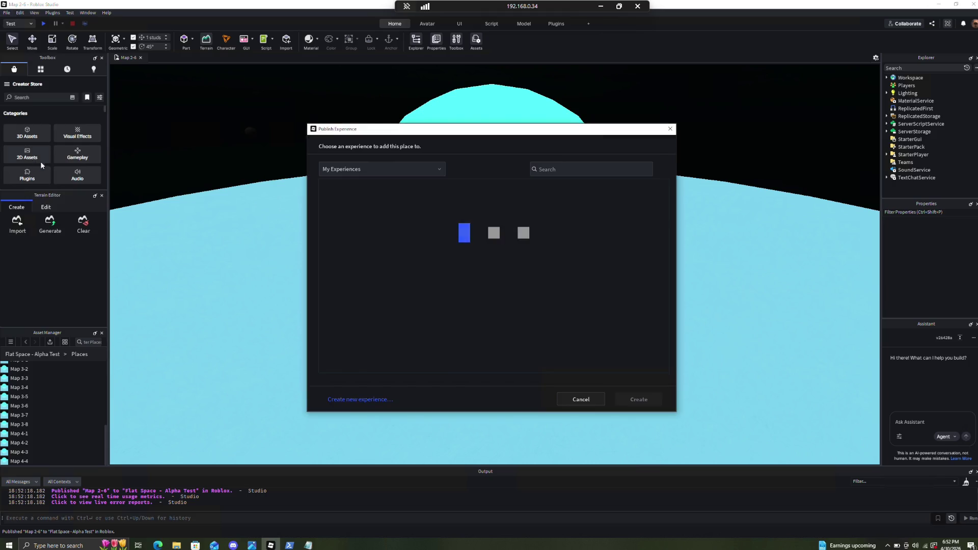
click(351, 219)
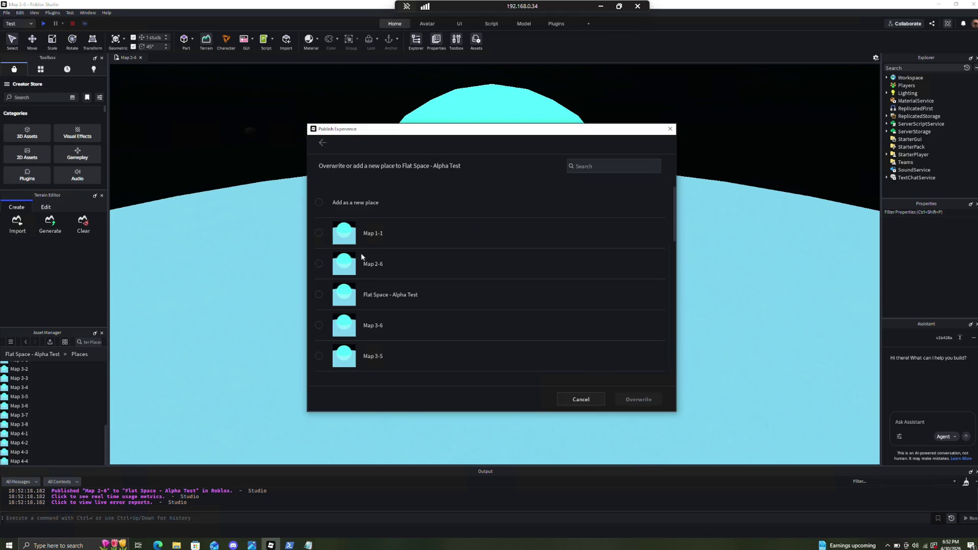
click(401, 296)
click(644, 397)
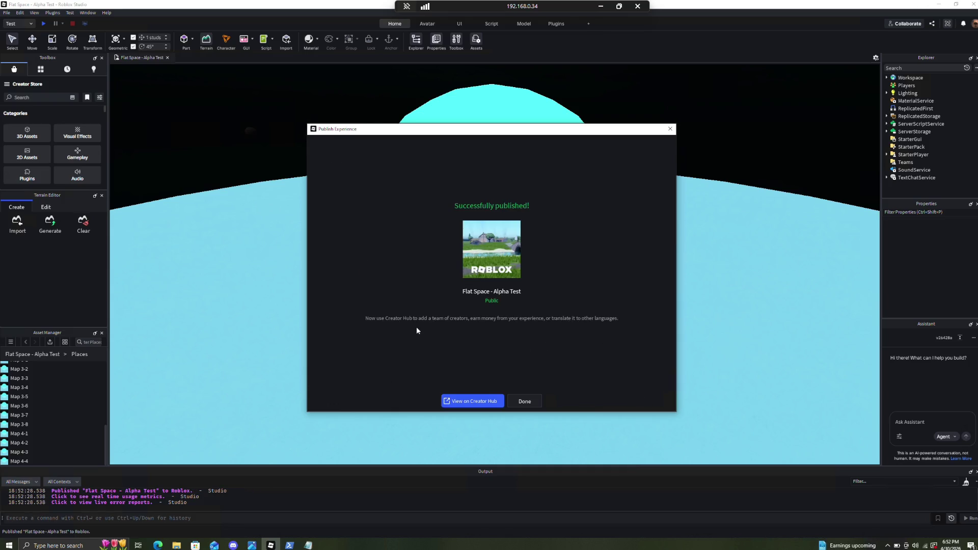
click(524, 401)
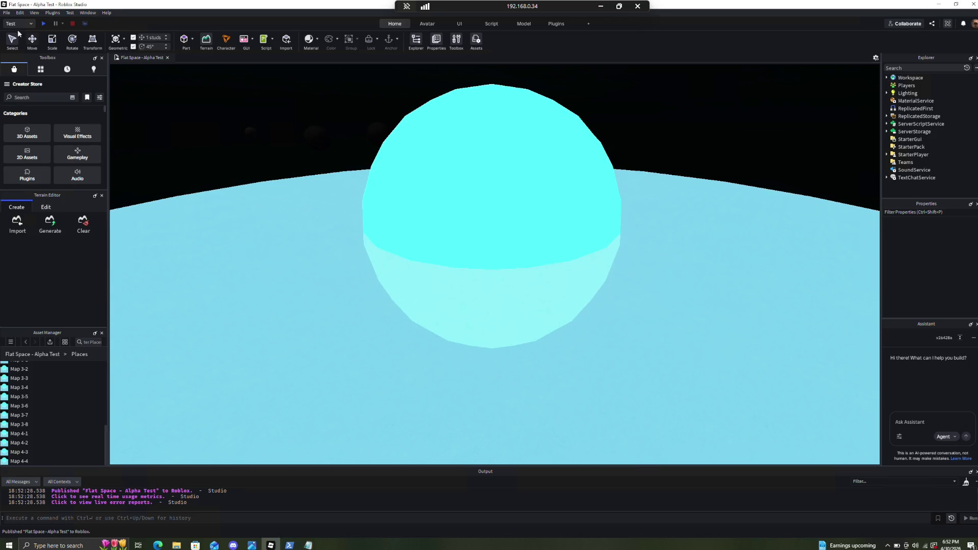
Overwrite the Map 3-6 place with the current map
click(6, 12)
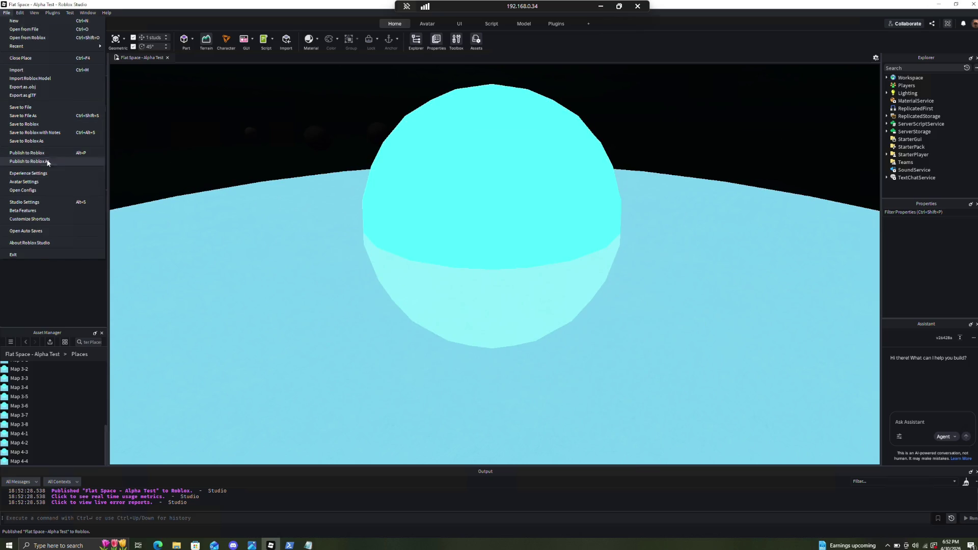
click(45, 161)
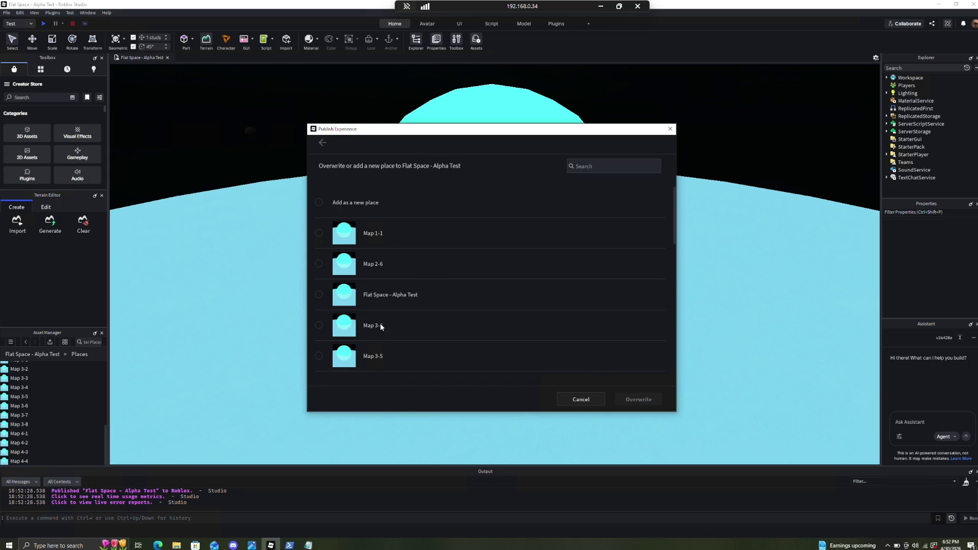
click(380, 332)
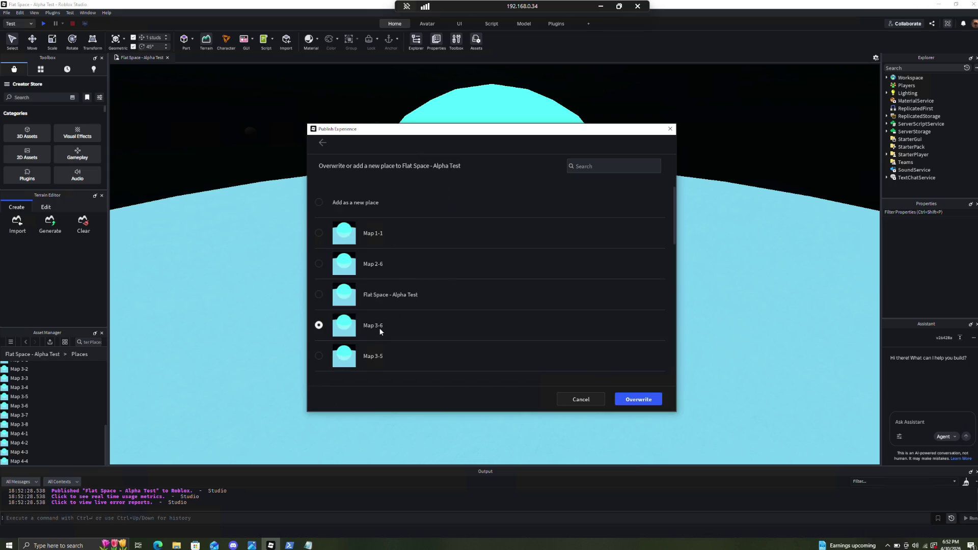
click(649, 402)
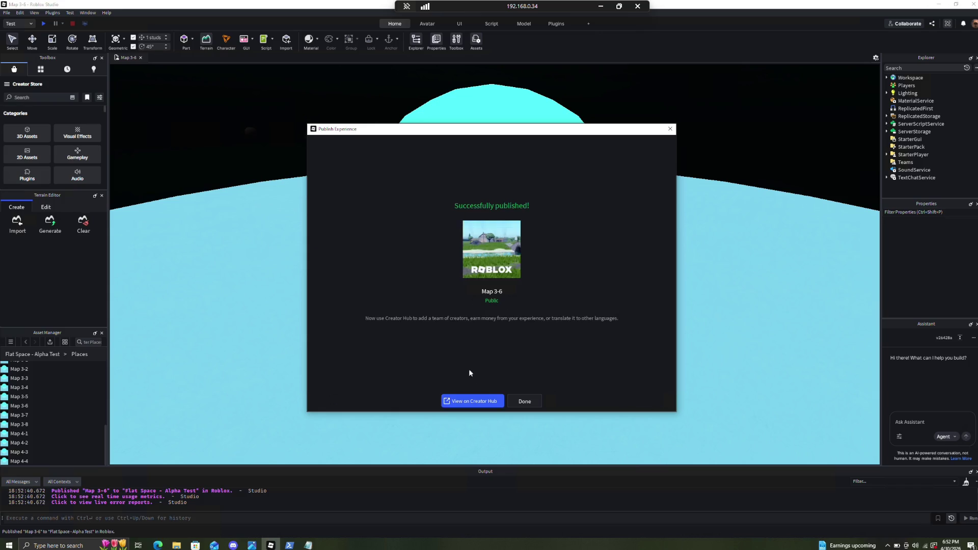
click(525, 401)
Overwrite the Map 3-5 place in Flat Space - Alpha Test with the current map
click(7, 12)
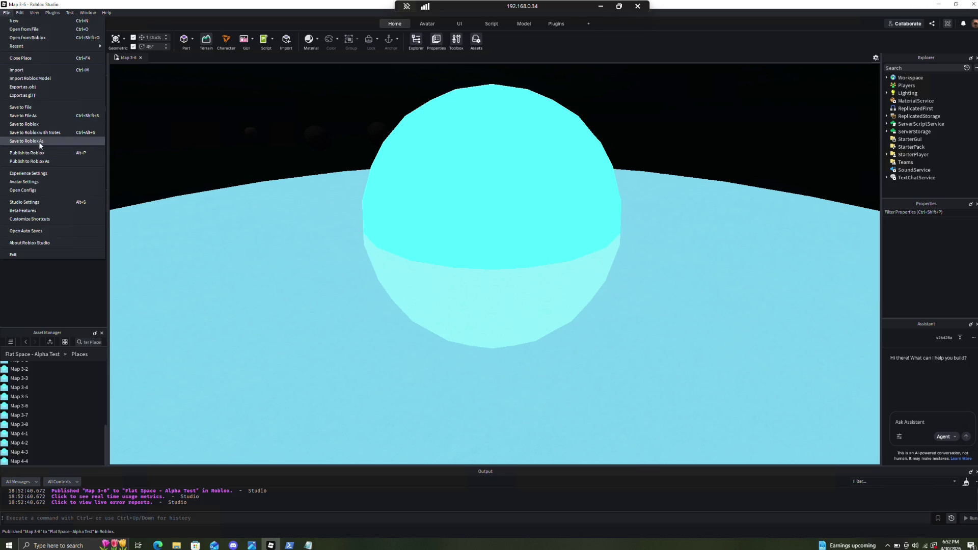
click(37, 161)
click(357, 213)
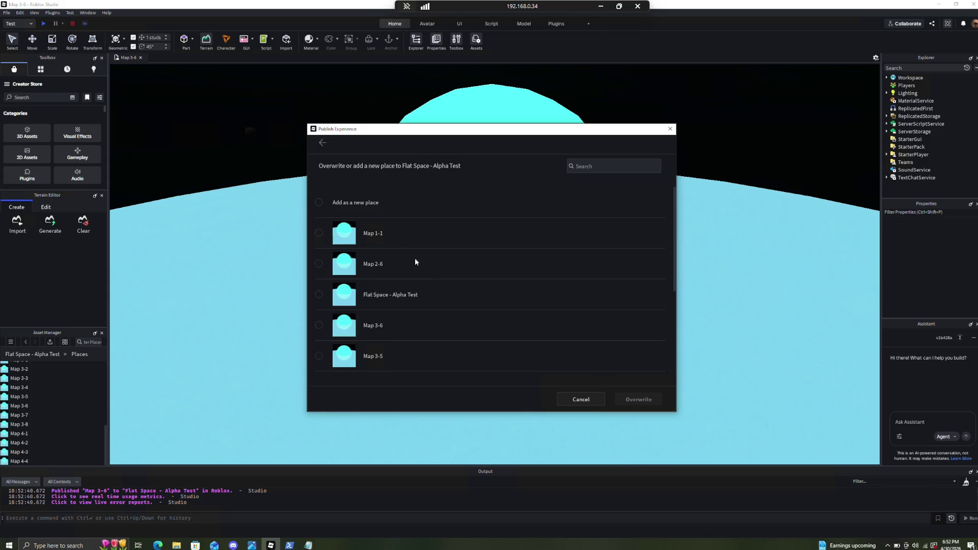
click(392, 355)
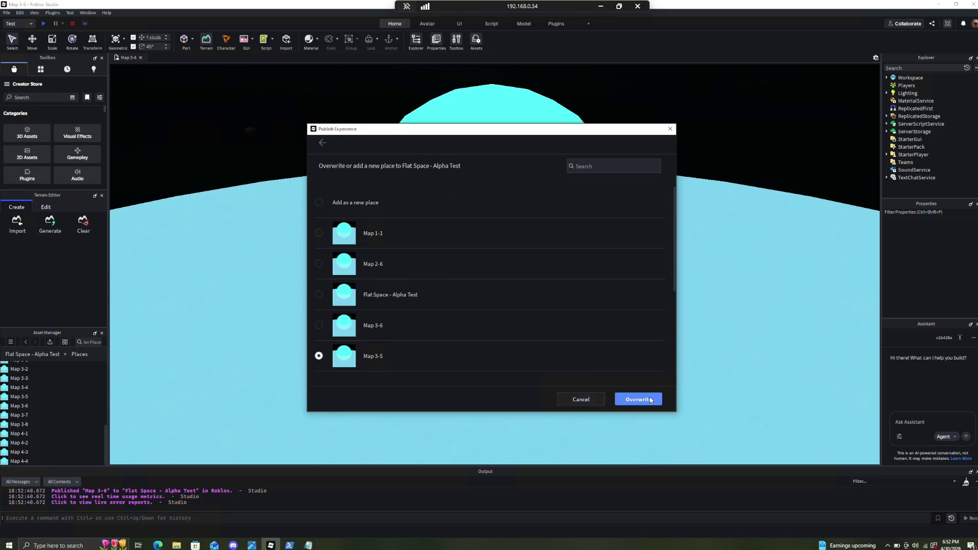
click(648, 399)
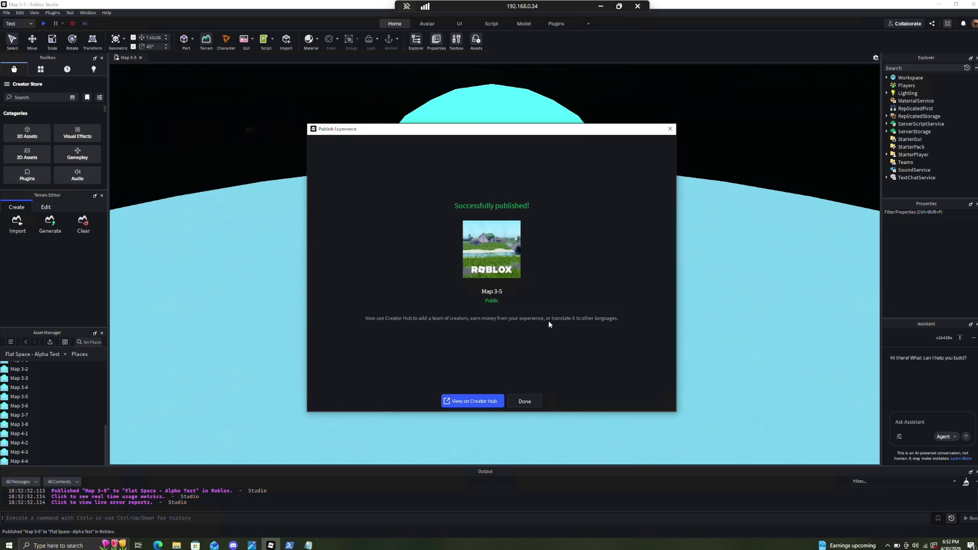
click(524, 401)
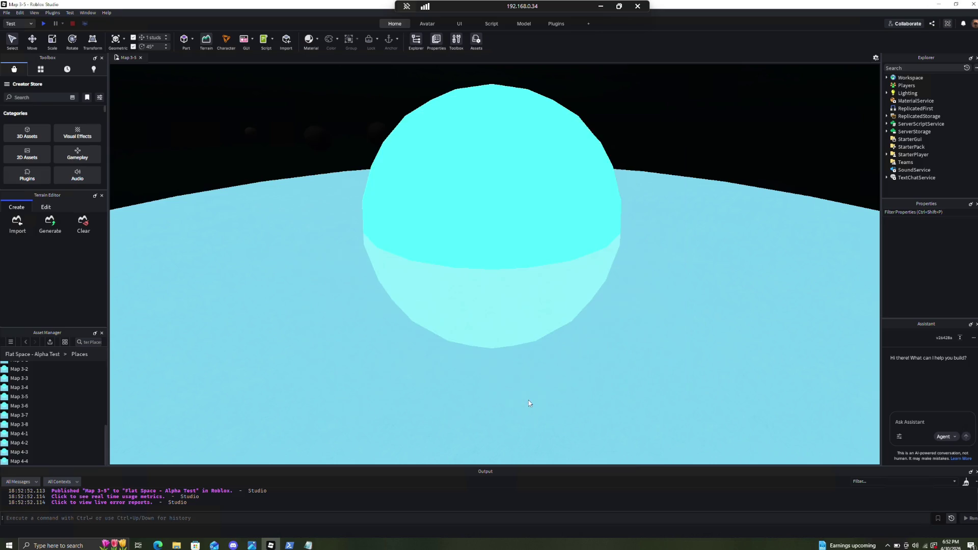
Publish the open map over the Map 3-4 place and dismiss the success message
click(8, 13)
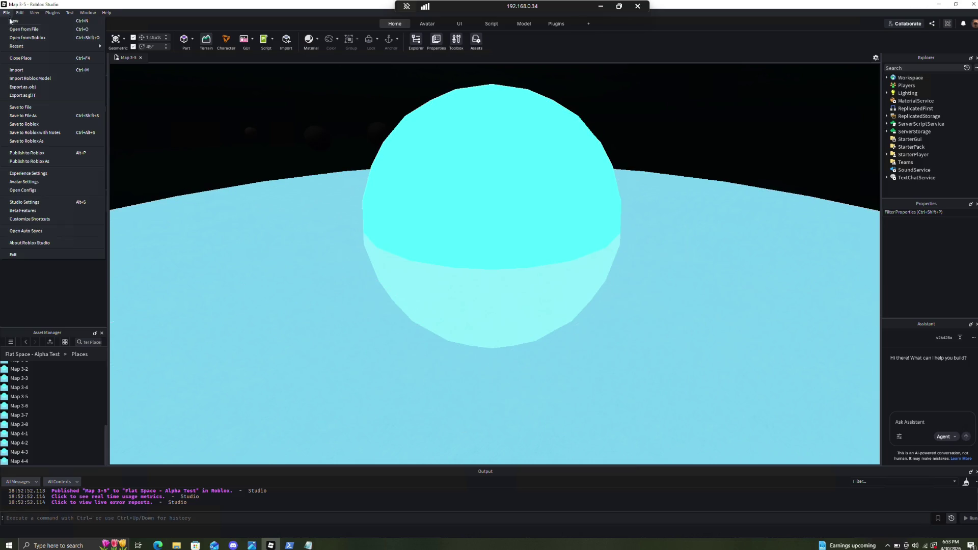
click(65, 161)
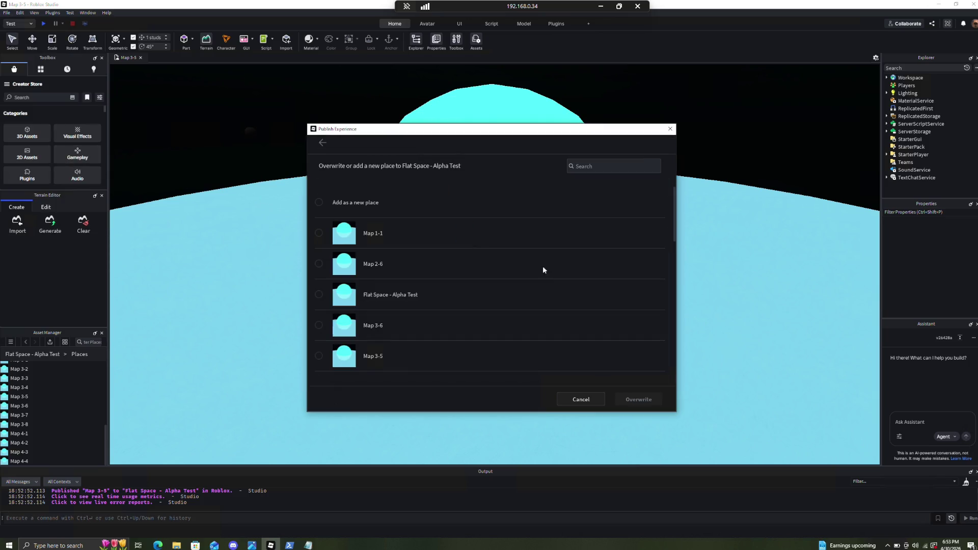
scroll(472, 298, down, 3)
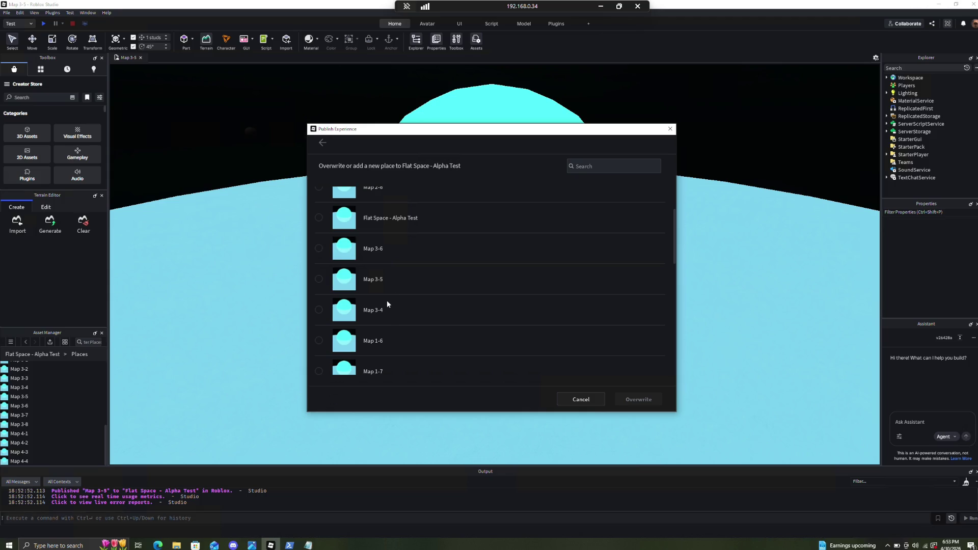
click(386, 309)
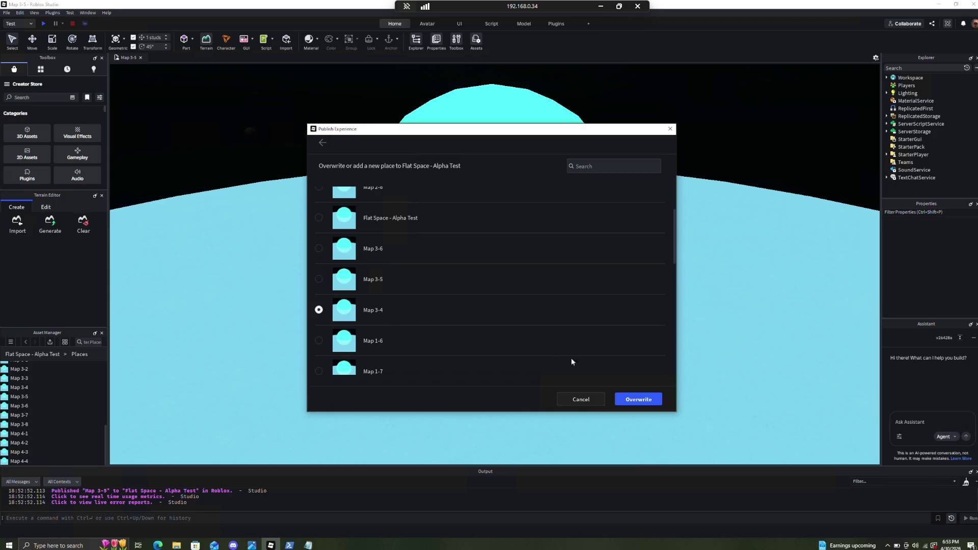
click(639, 399)
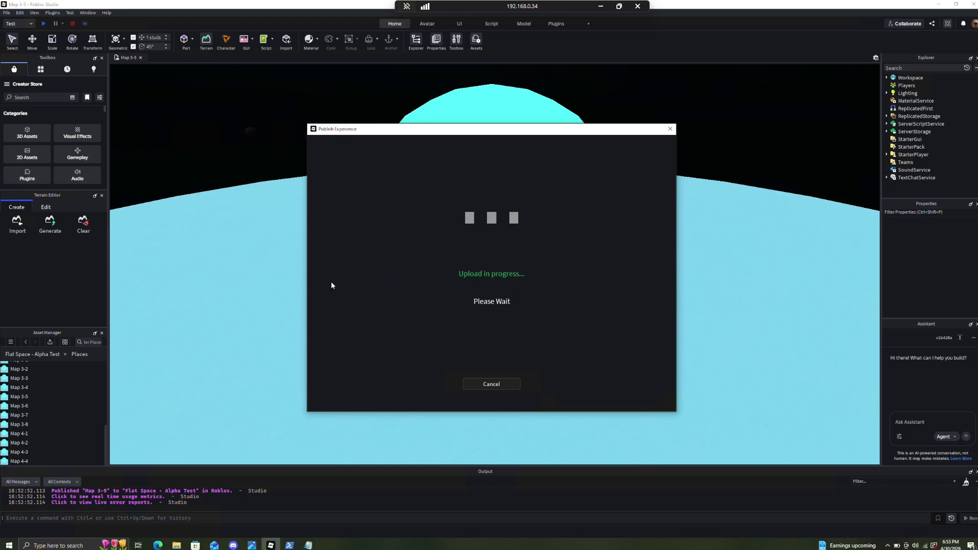
click(529, 400)
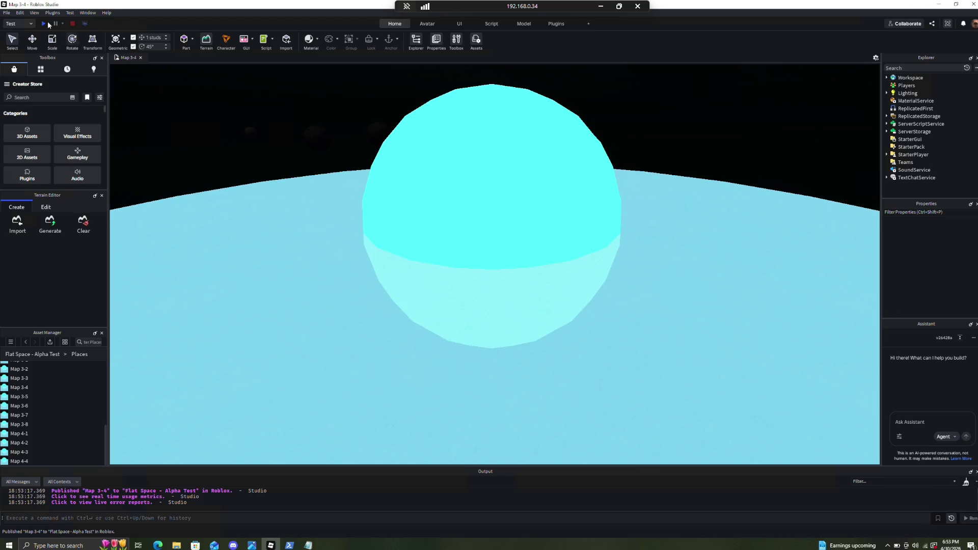
Publish the open map over the Map 1-6 place in Flat Space - Alpha Test
click(6, 13)
click(52, 163)
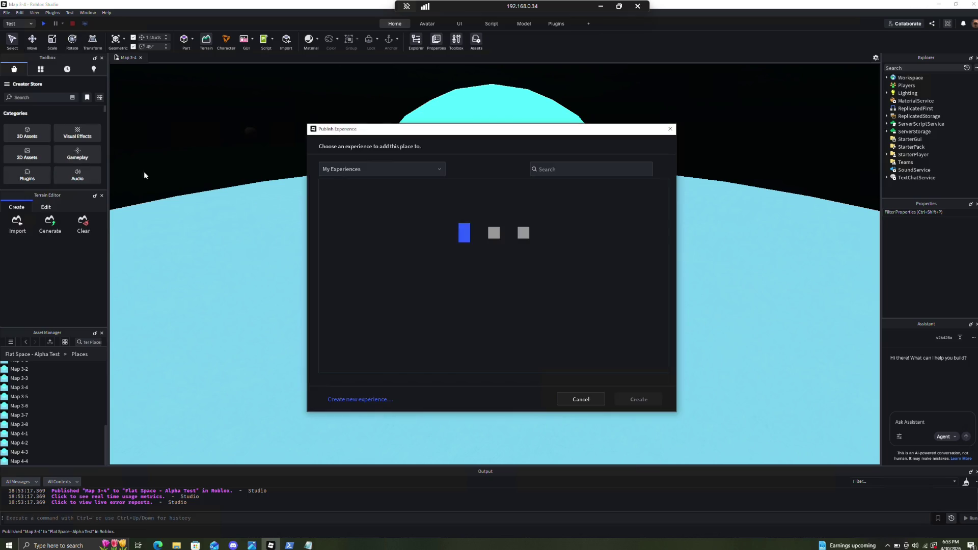
click(359, 229)
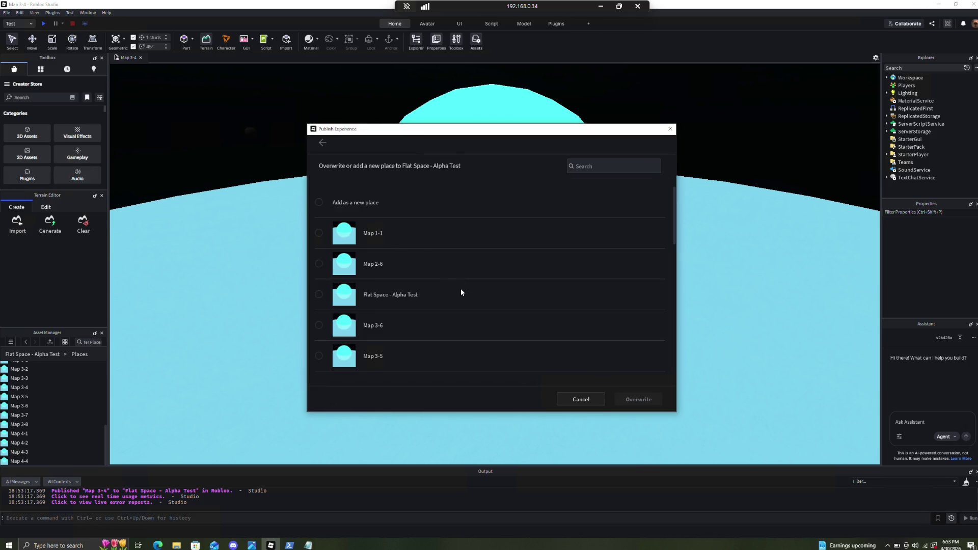
scroll(445, 297, down, 1)
scroll(428, 302, down, 1)
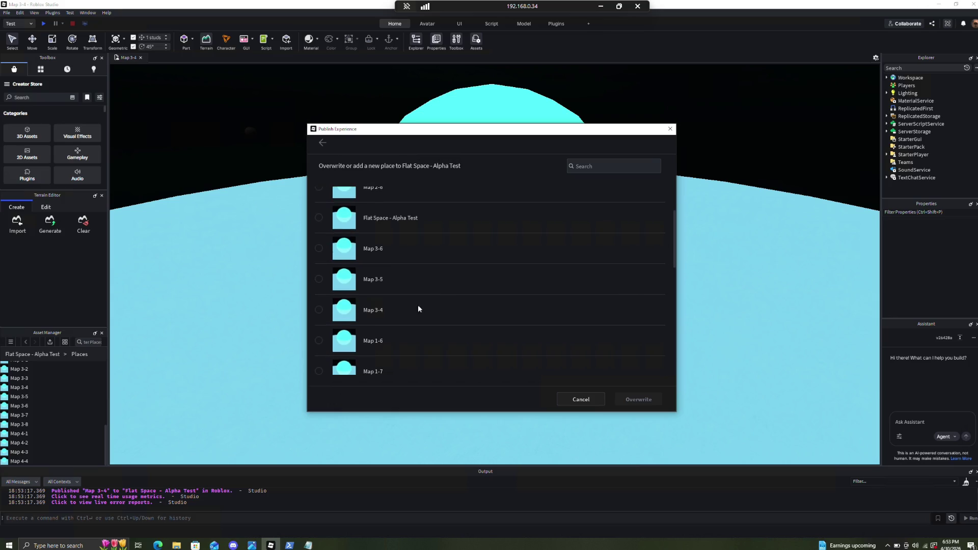
click(387, 341)
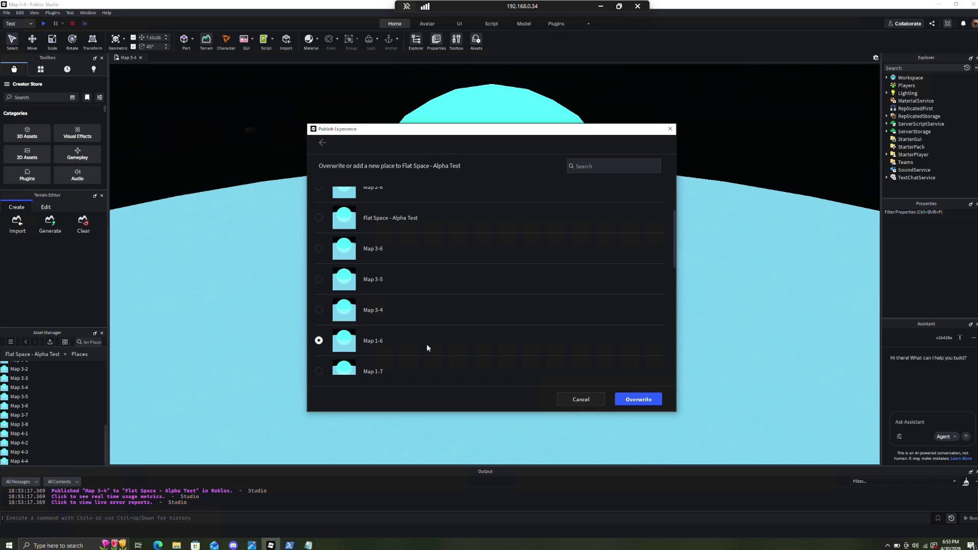
click(639, 400)
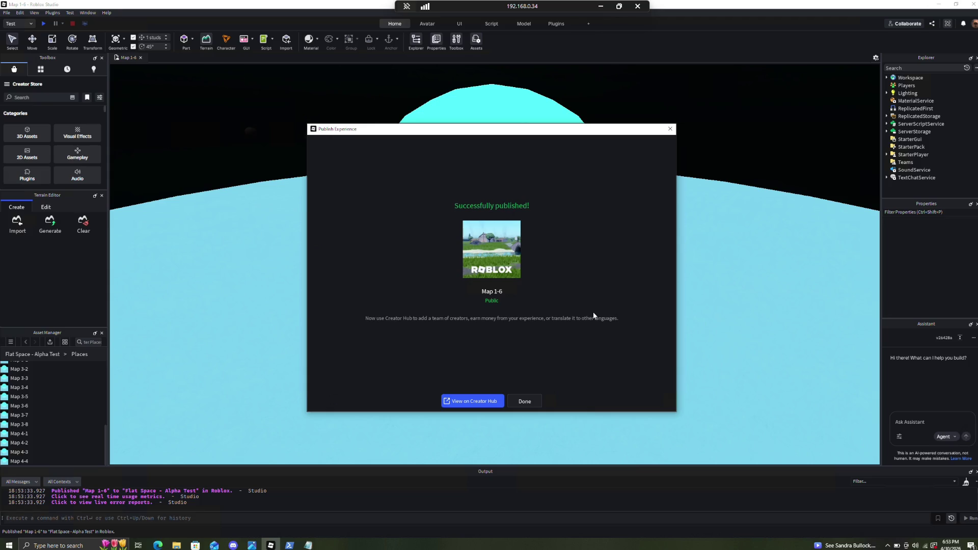
click(511, 398)
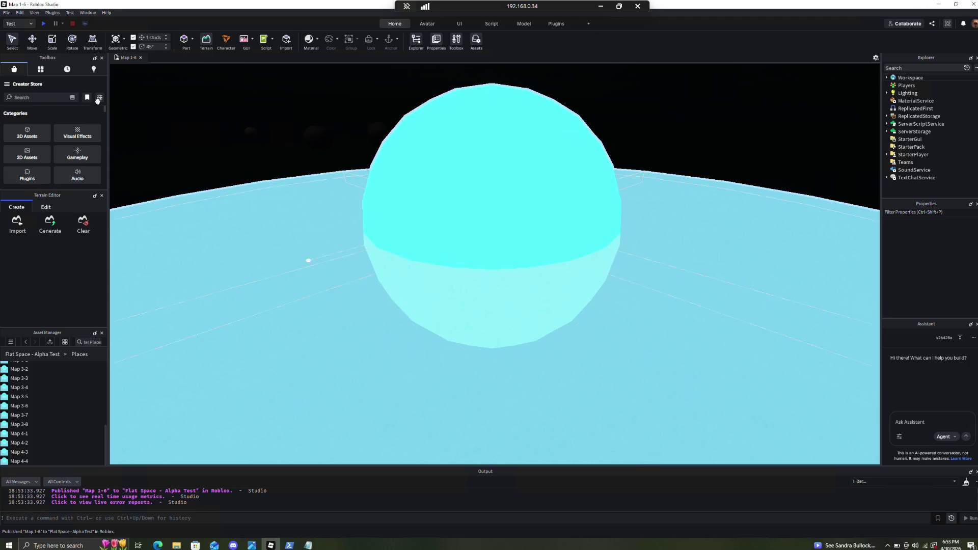
Publish the open map over the Map 1-7 place and dismiss the success message
click(6, 13)
click(29, 161)
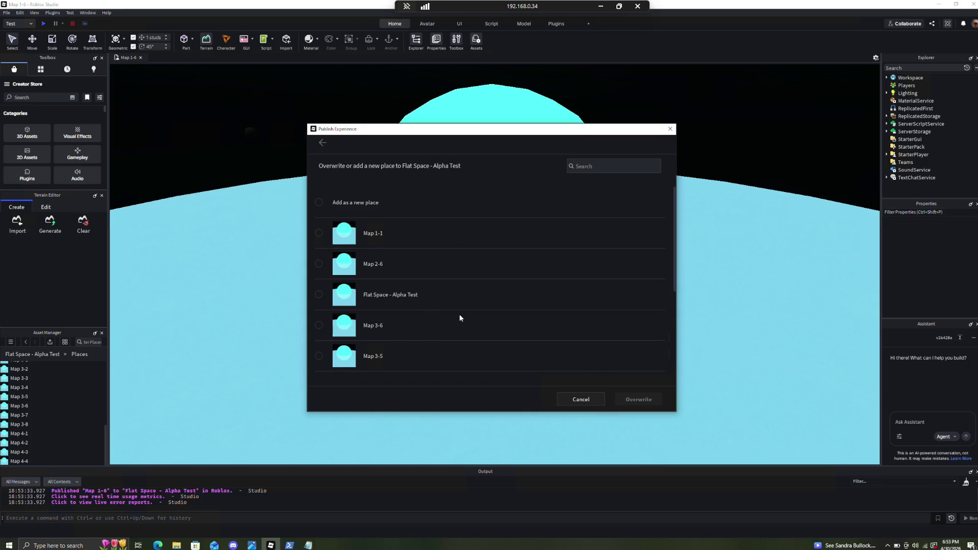
scroll(459, 315, down, 3)
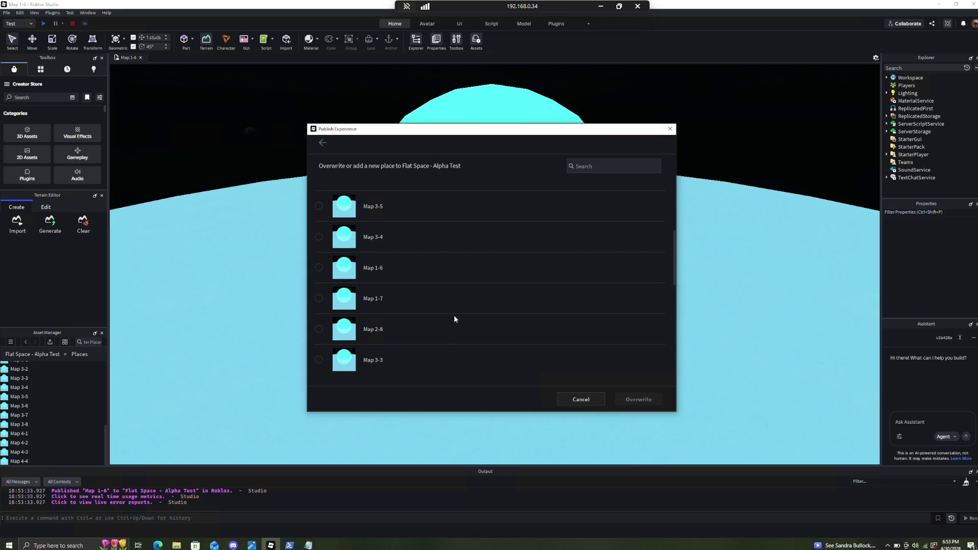
click(411, 300)
click(637, 400)
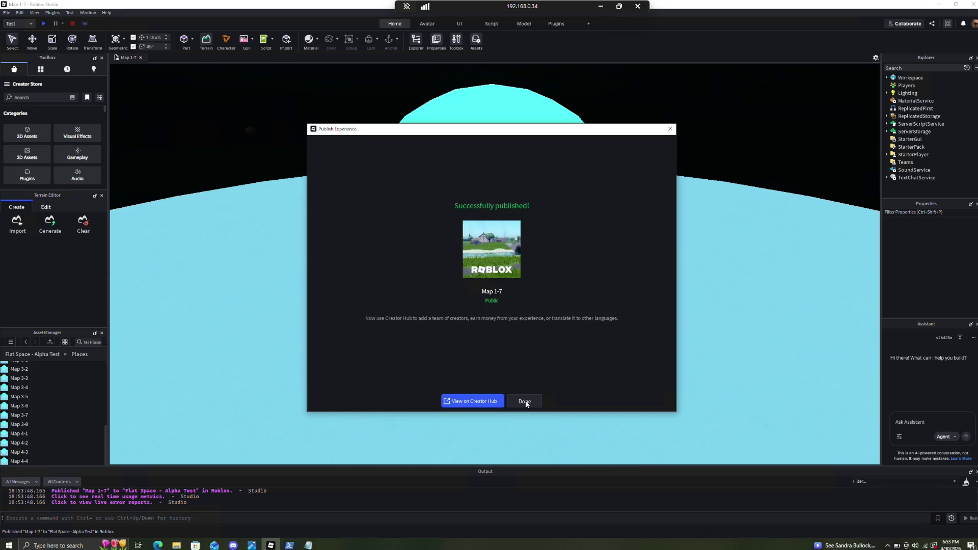
click(525, 400)
Publish the open map over the Map 2-8 place in Flat Space - Alpha Test
click(6, 12)
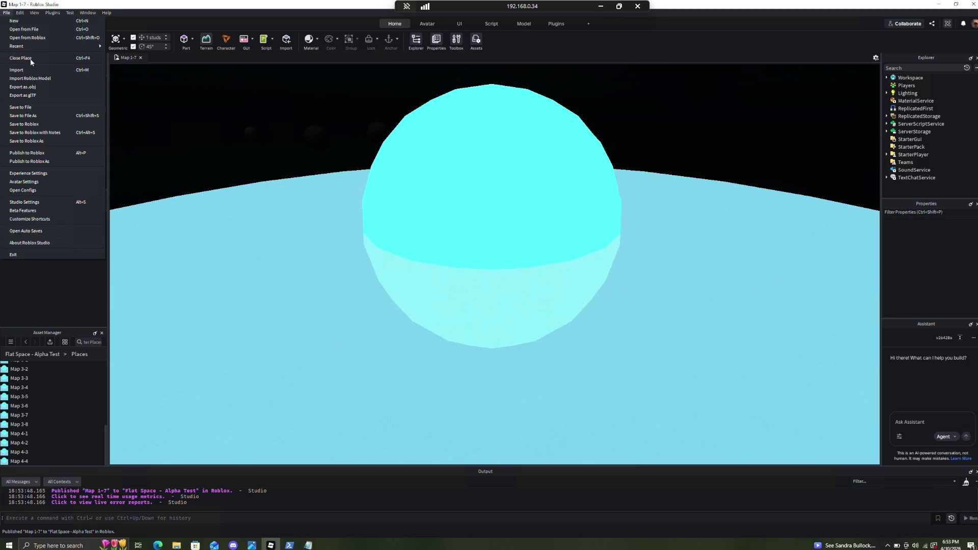
click(43, 161)
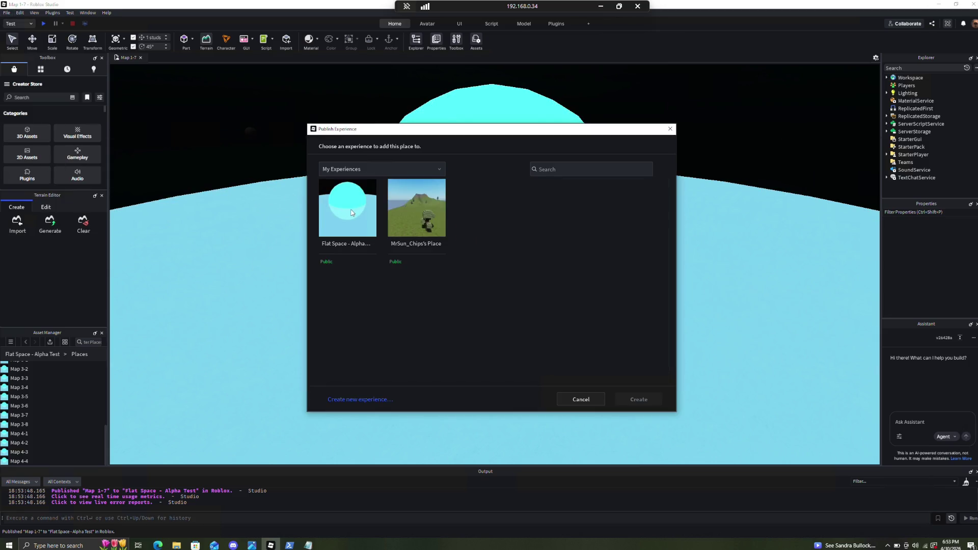
click(352, 213)
scroll(459, 345, down, 10)
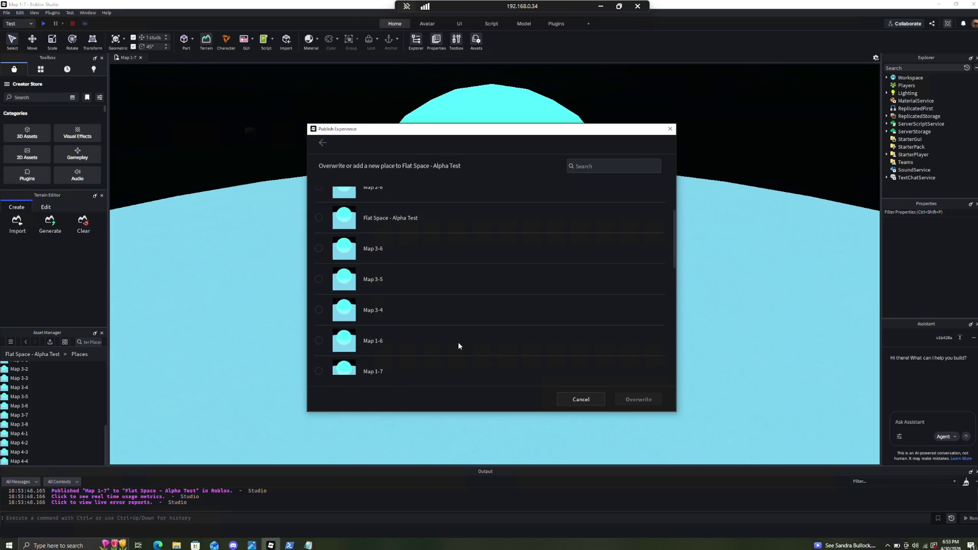
scroll(457, 340, up, 1)
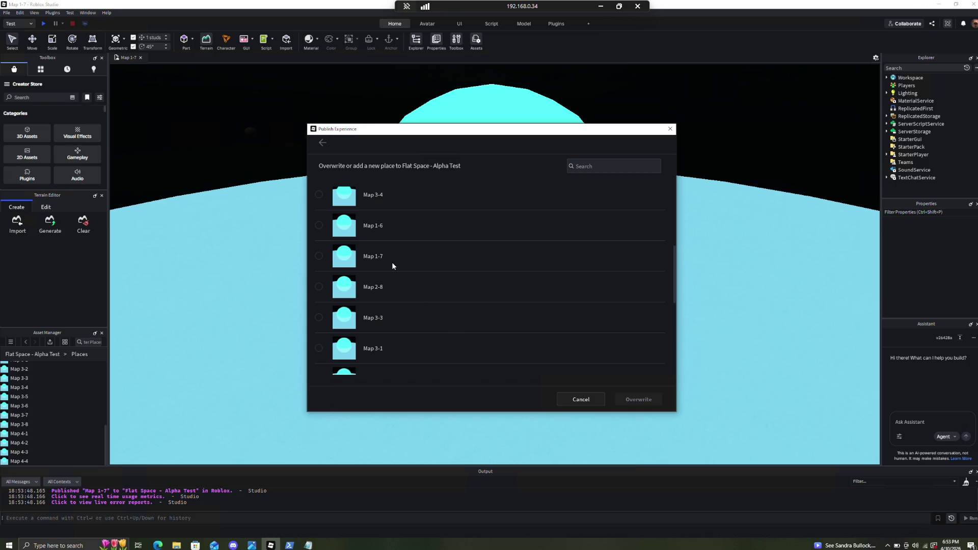
click(392, 289)
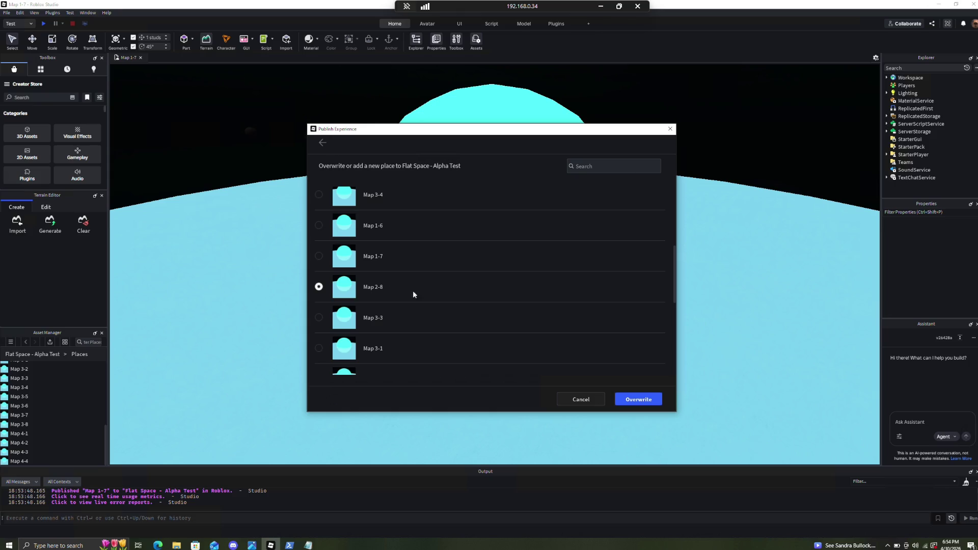
click(628, 401)
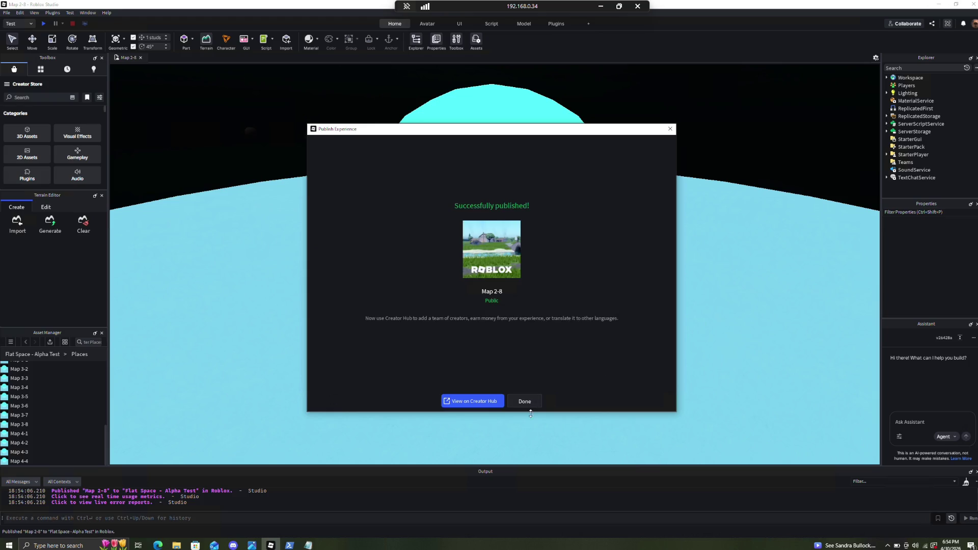
click(525, 401)
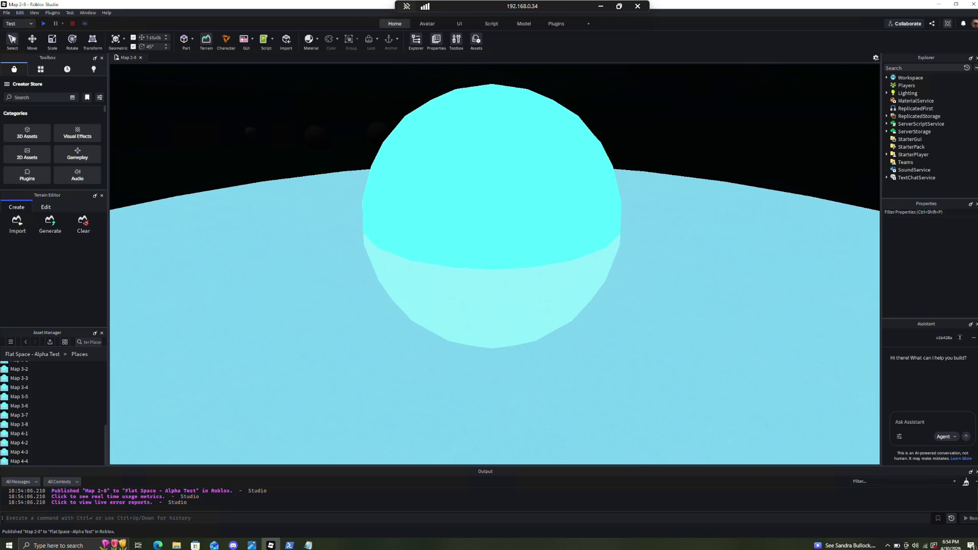
click(7, 12)
Find Map 3-3 in the Flat Space - Alpha Test list, overwrite it, and close the confirmation
click(48, 161)
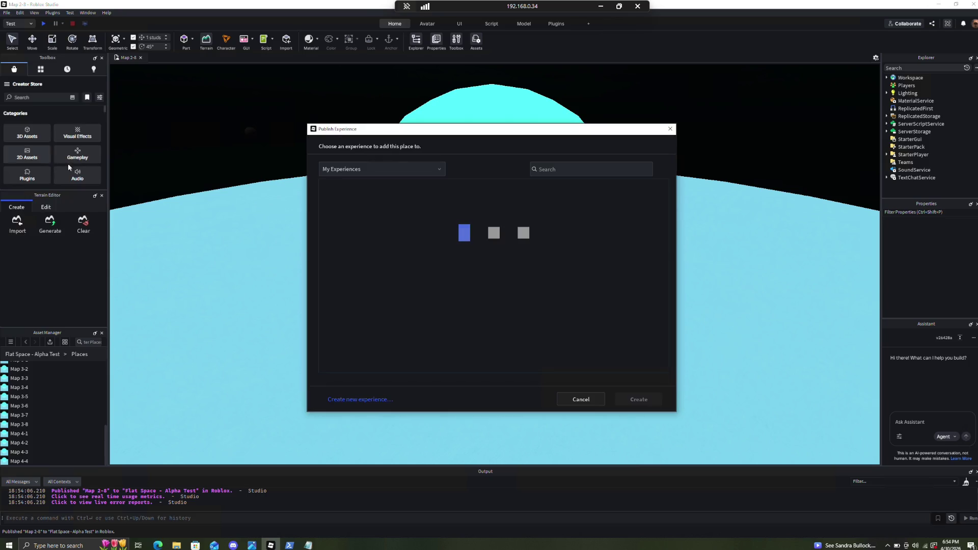
click(378, 226)
scroll(517, 302, down, 8)
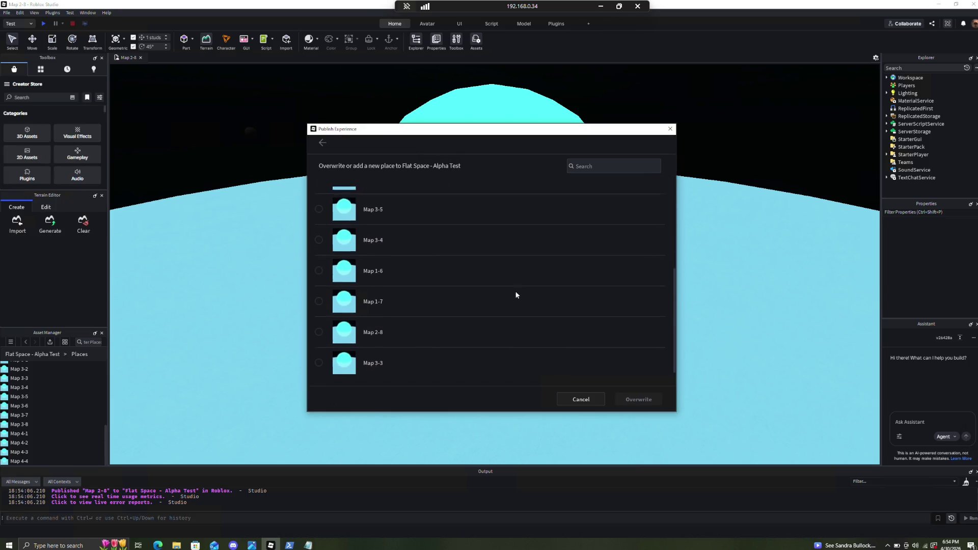
scroll(509, 305, up, 10)
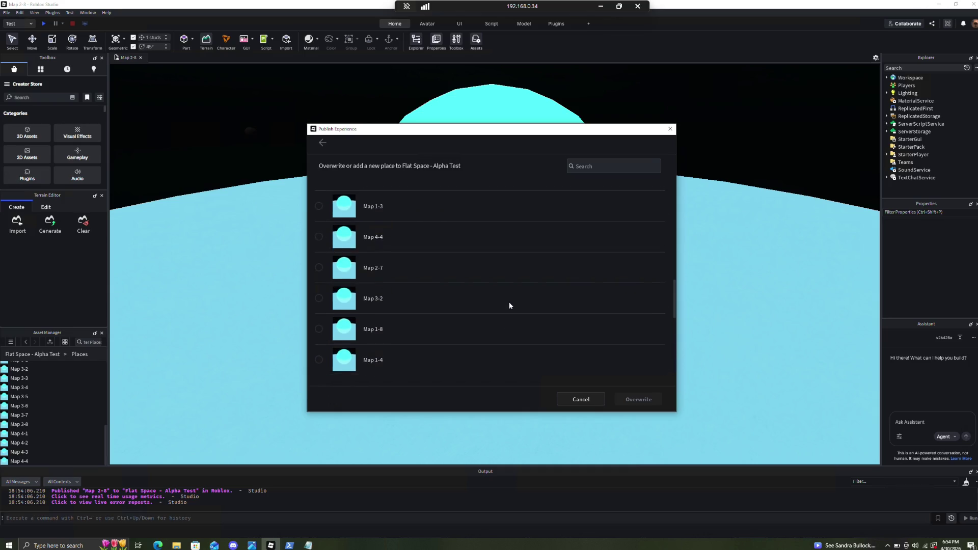
scroll(508, 304, down, 5)
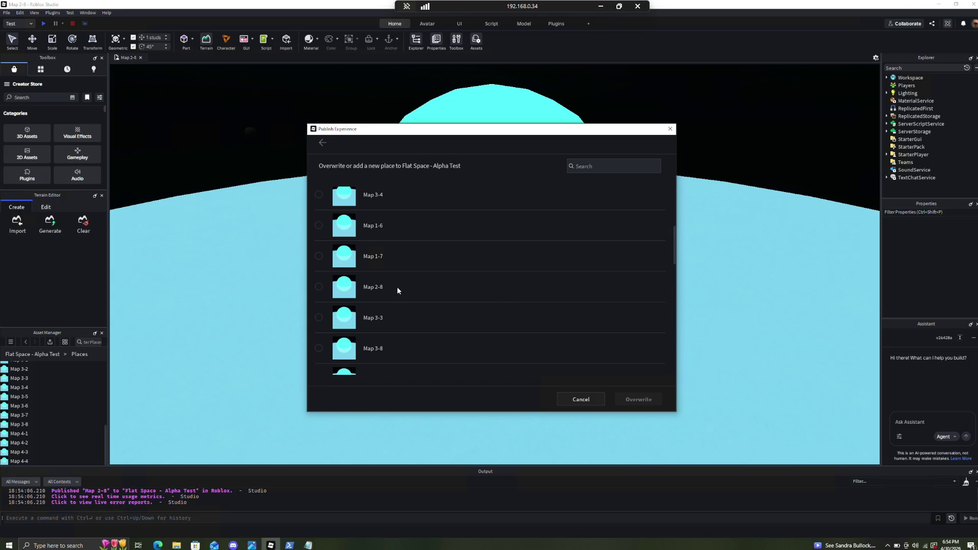
click(380, 319)
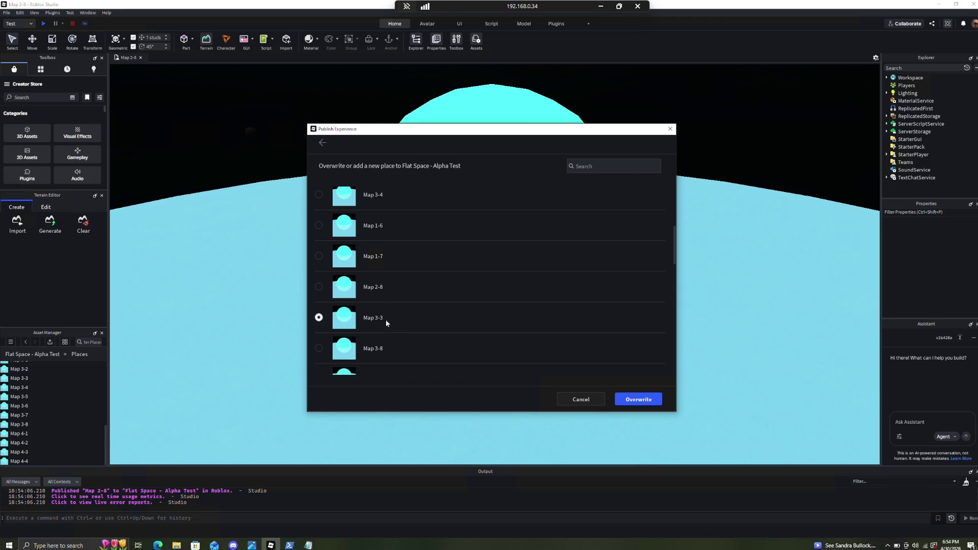
click(640, 400)
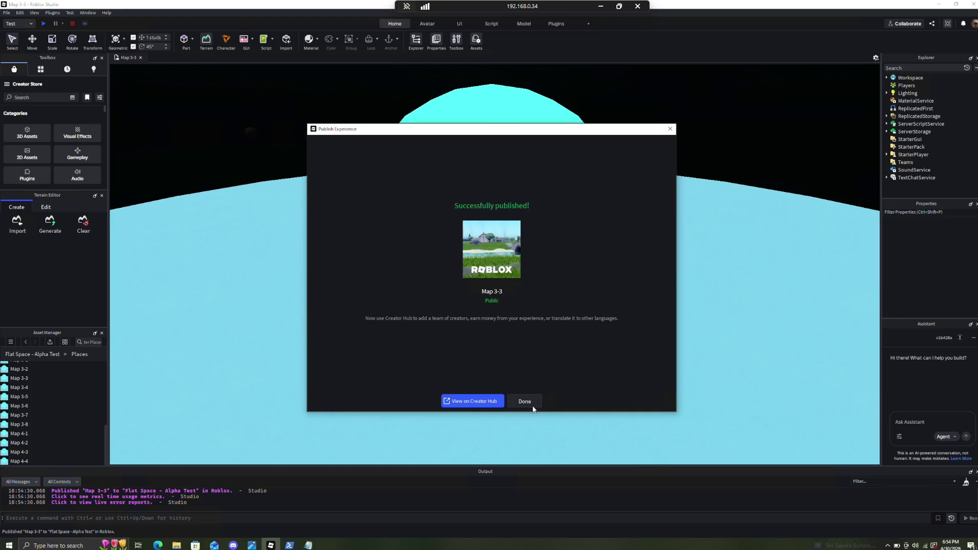
click(527, 401)
click(7, 13)
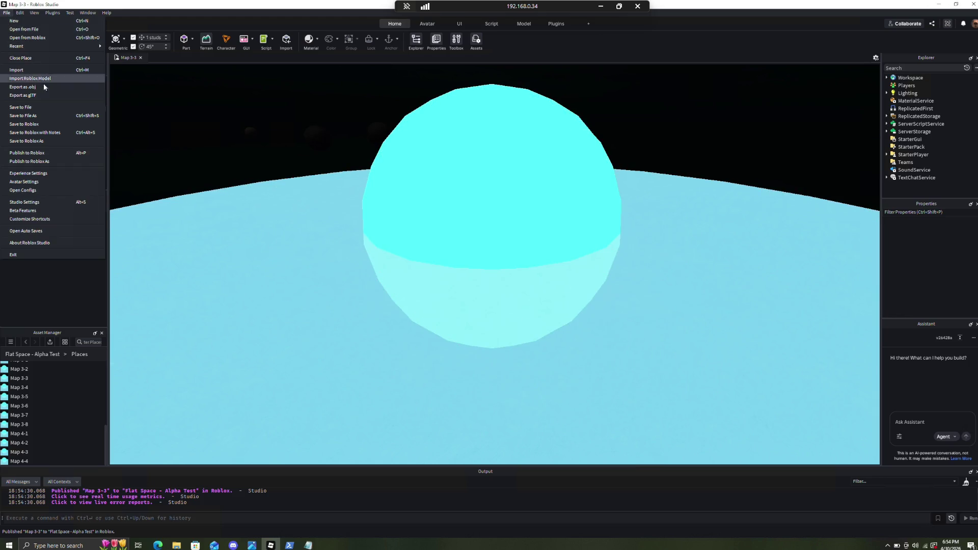
Select Map 3-8 in the Flat Space - Alpha Test list, overwrite it, and close the confirmation
click(49, 161)
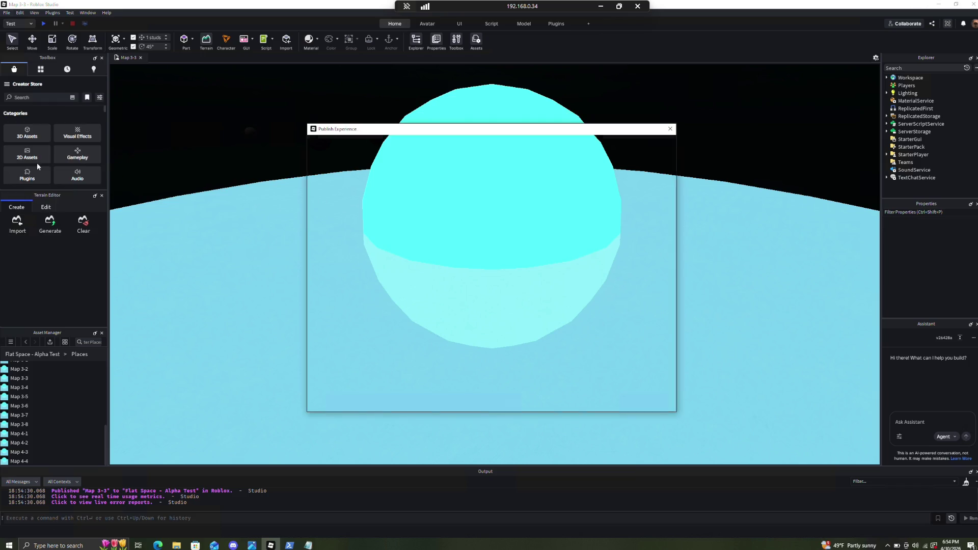
click(348, 210)
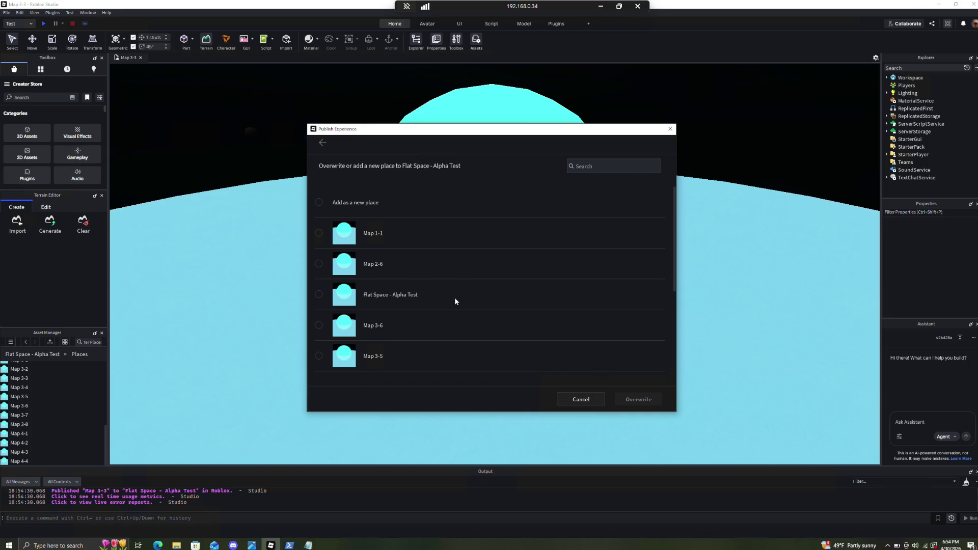
scroll(461, 305, down, 3)
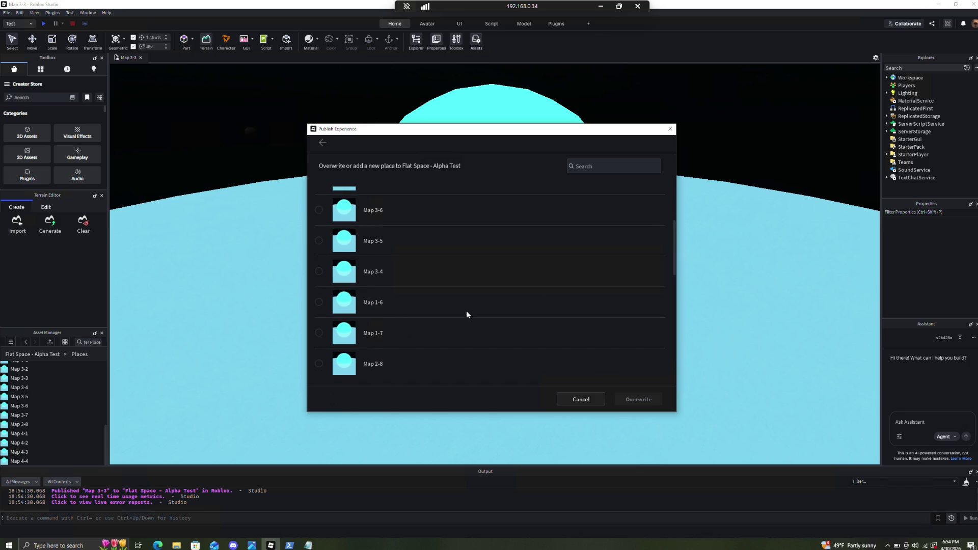
scroll(453, 308, down, 1)
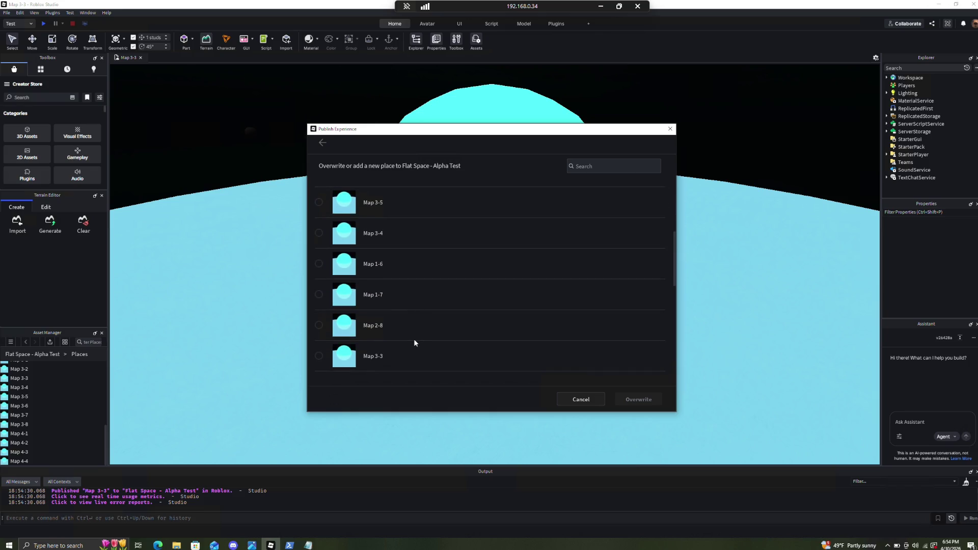
scroll(413, 338, down, 2)
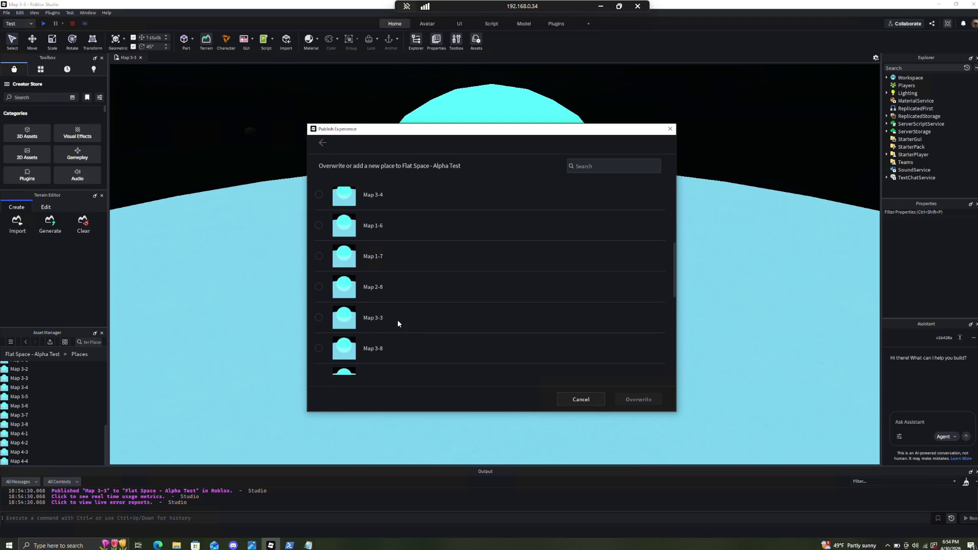
scroll(397, 319, down, 1)
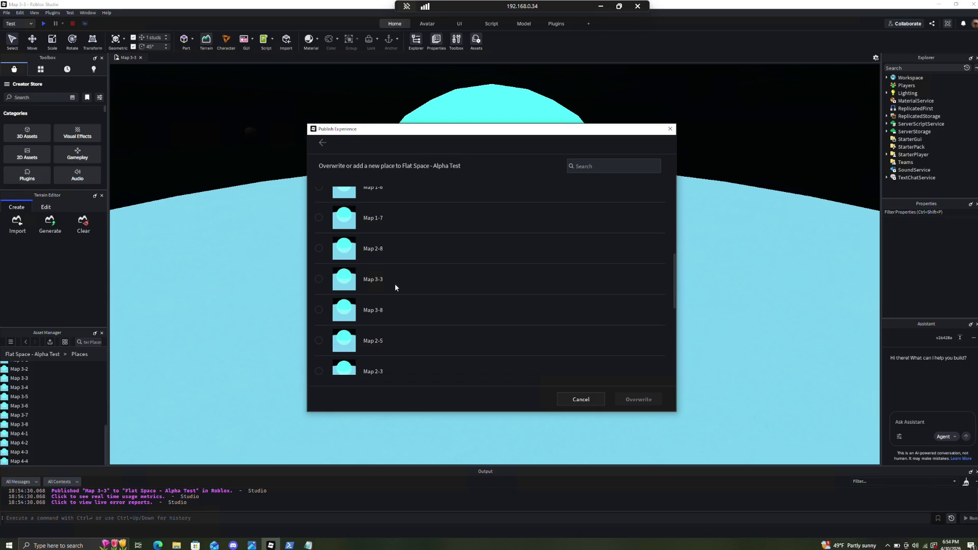
click(388, 311)
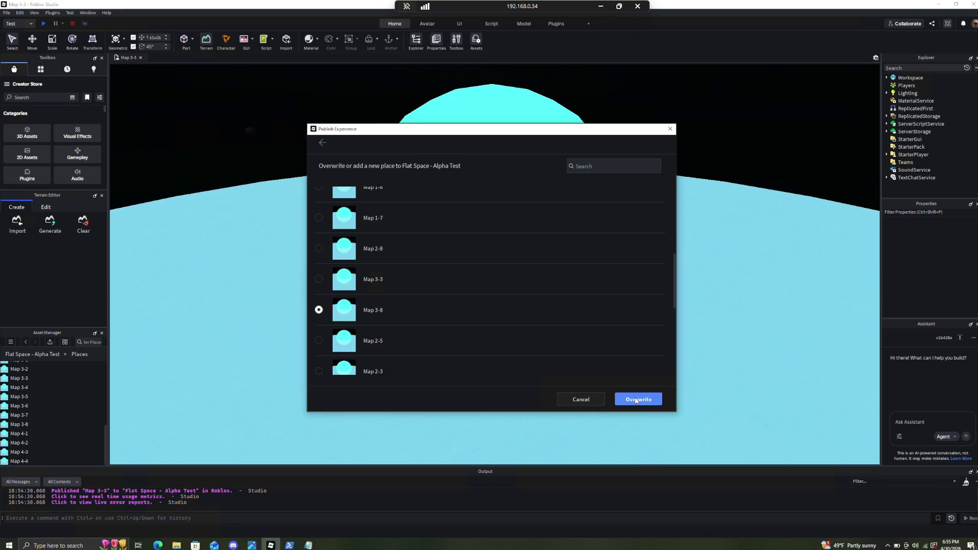
click(637, 401)
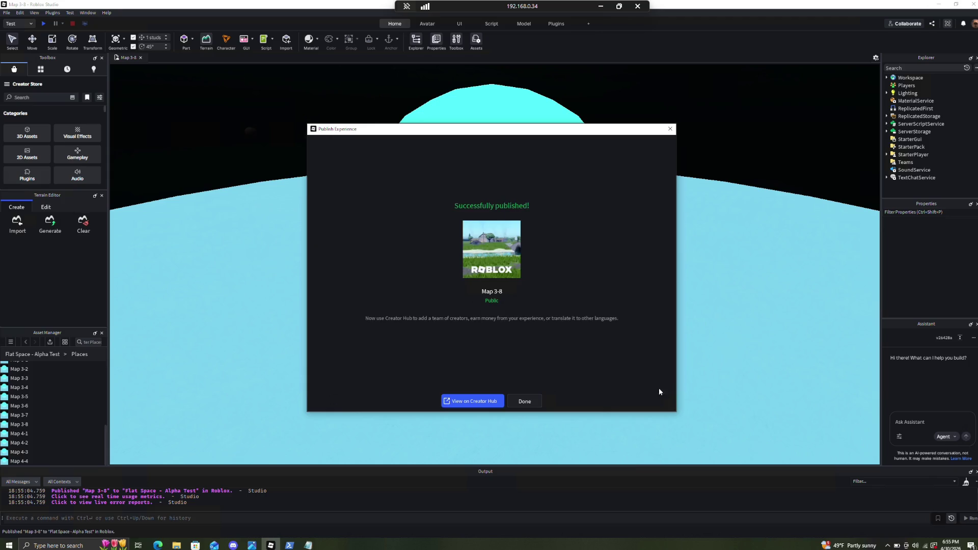
click(527, 401)
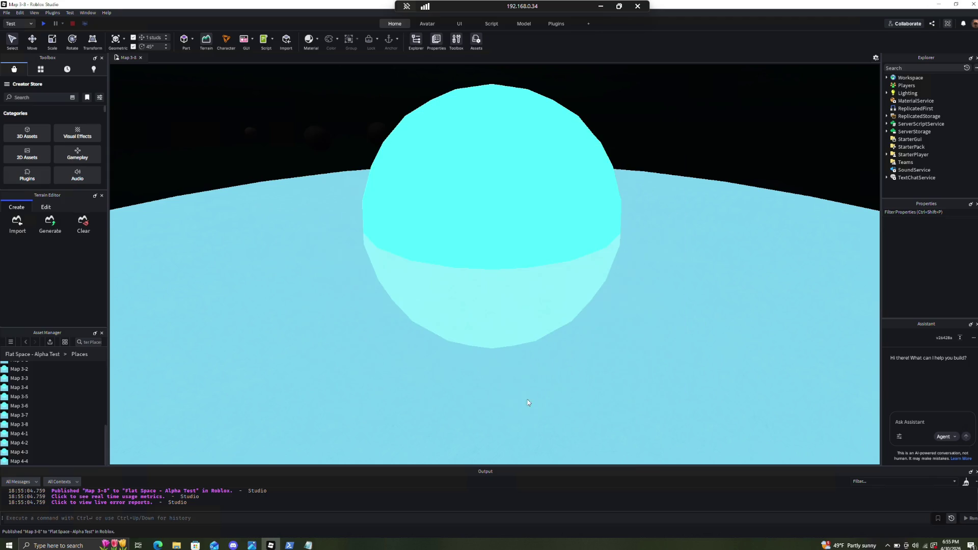
Browse the Flat Space - Alpha Test place list for publishing, then cancel without overwriting anything
click(7, 13)
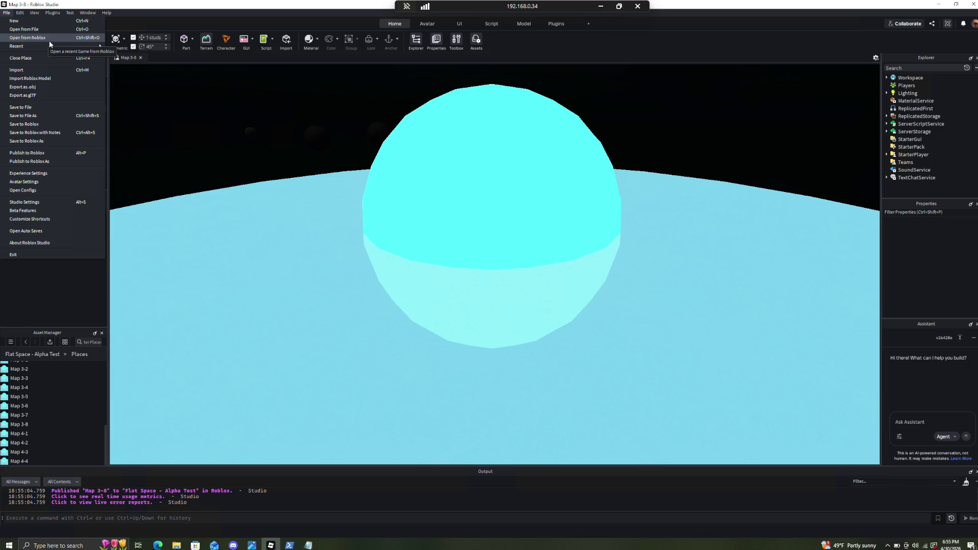
click(42, 163)
click(349, 201)
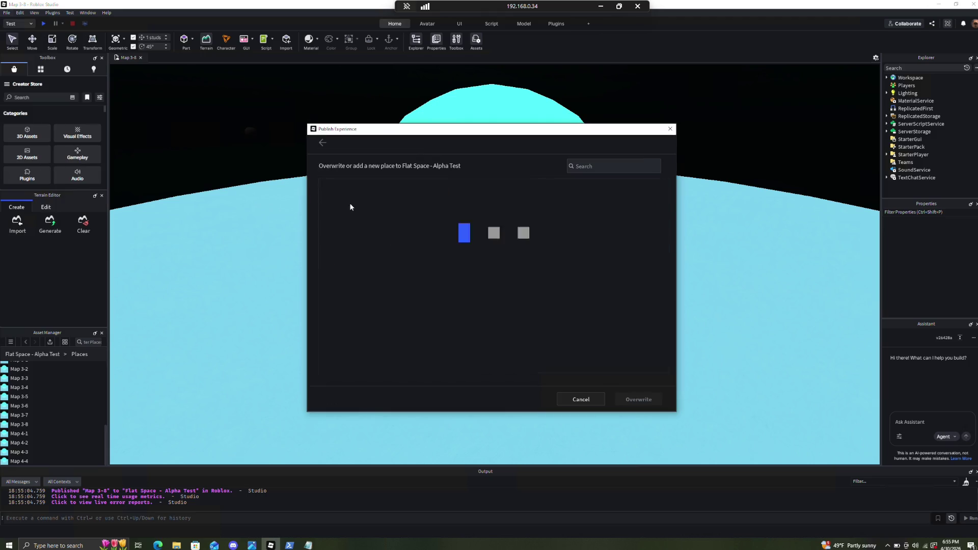
scroll(395, 330, down, 7)
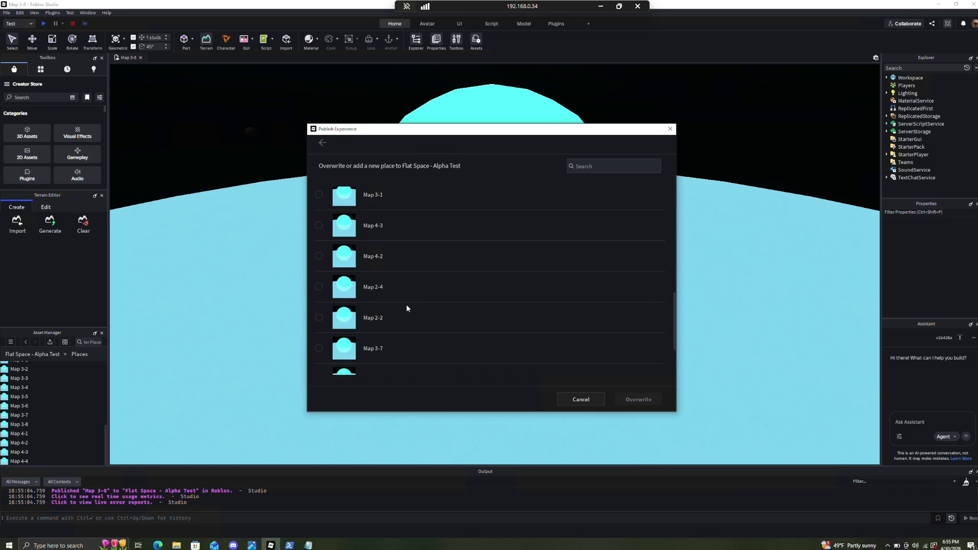
scroll(414, 289, down, 1)
scroll(409, 286, up, 2)
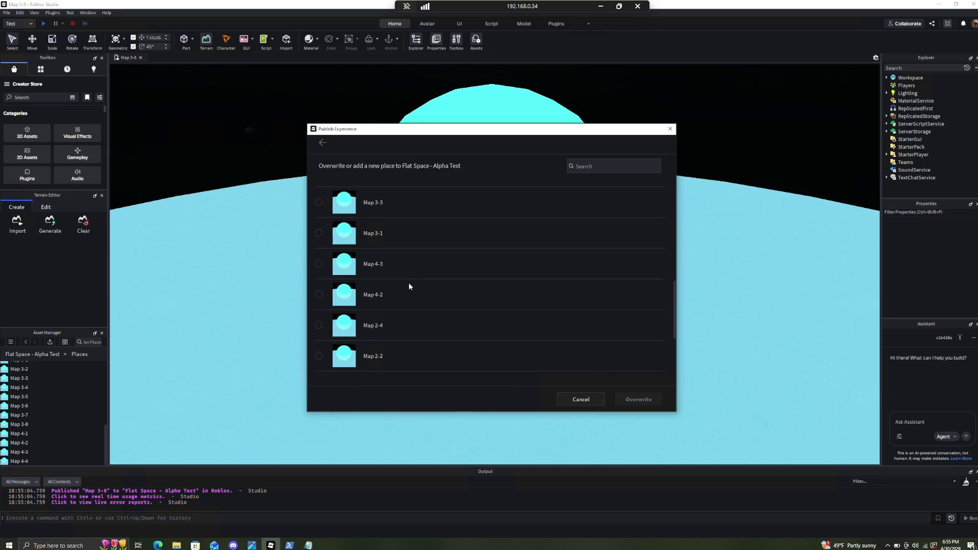
scroll(401, 276, up, 1)
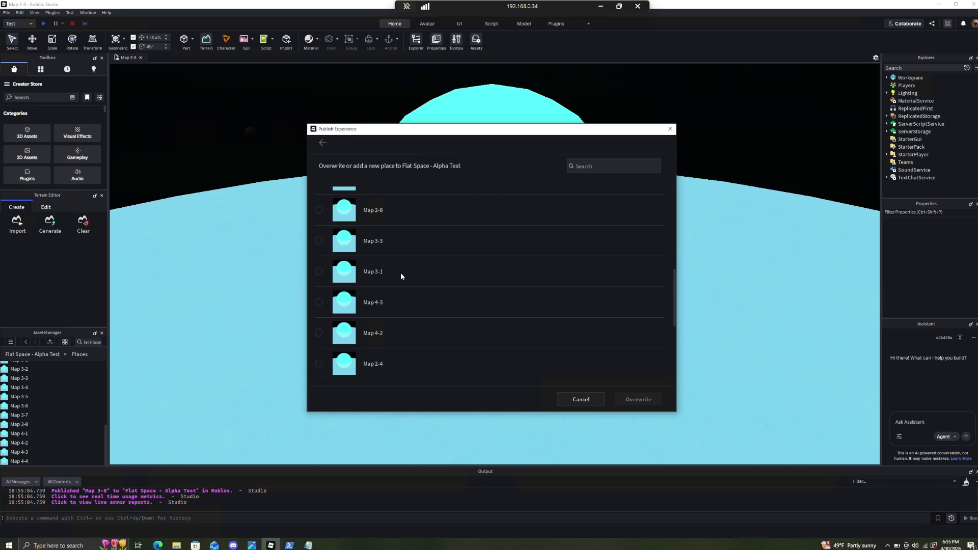
scroll(405, 280, up, 5)
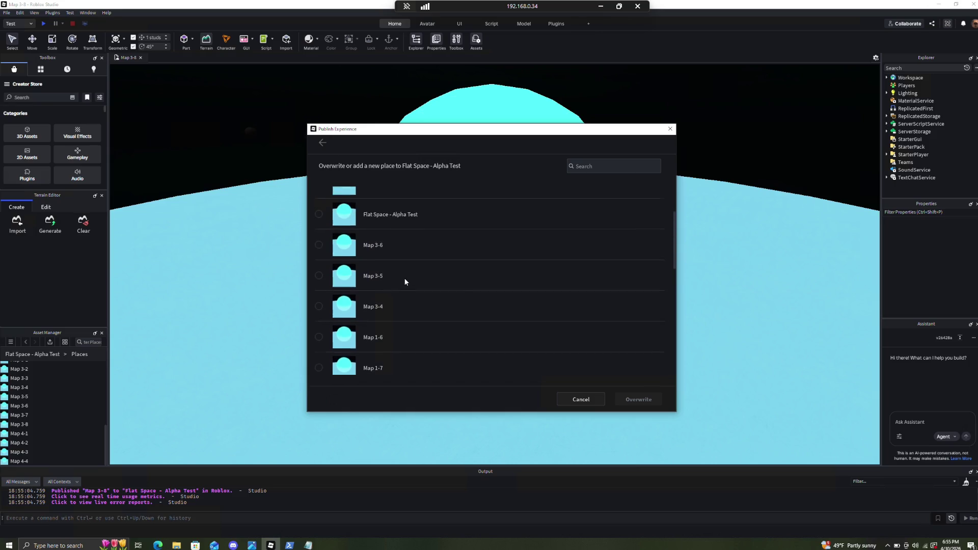
scroll(405, 284, down, 3)
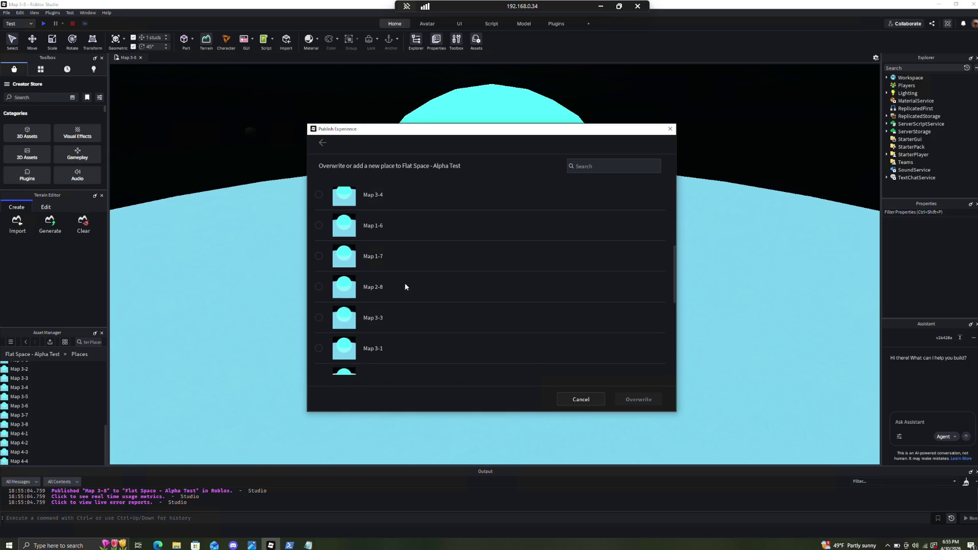
scroll(389, 276, down, 3)
scroll(390, 276, up, 1)
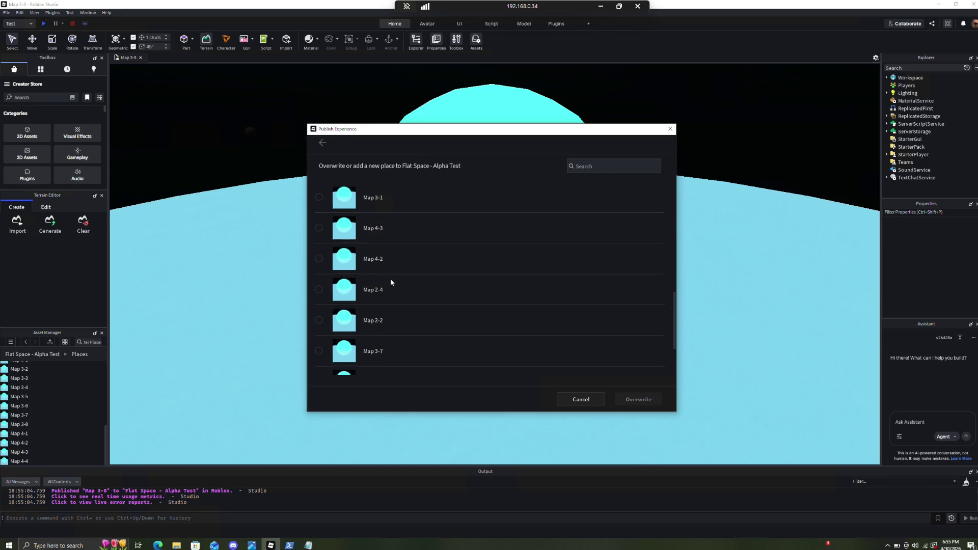
scroll(390, 278, up, 1)
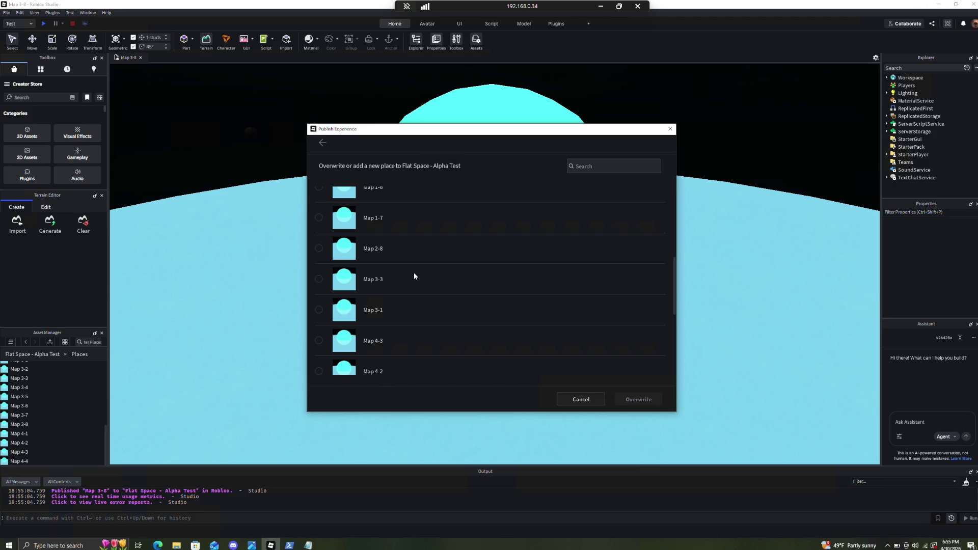
scroll(440, 289, down, 4)
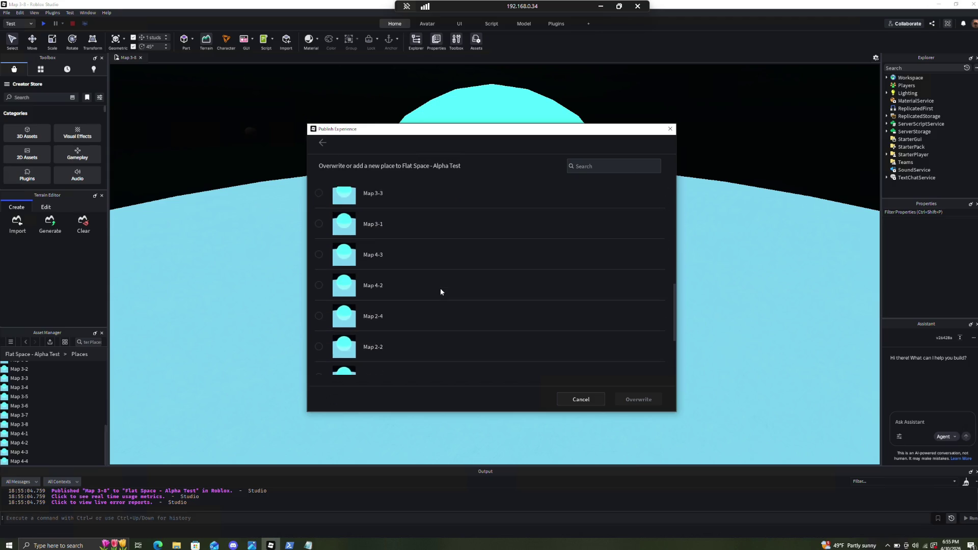
scroll(377, 268, up, 8)
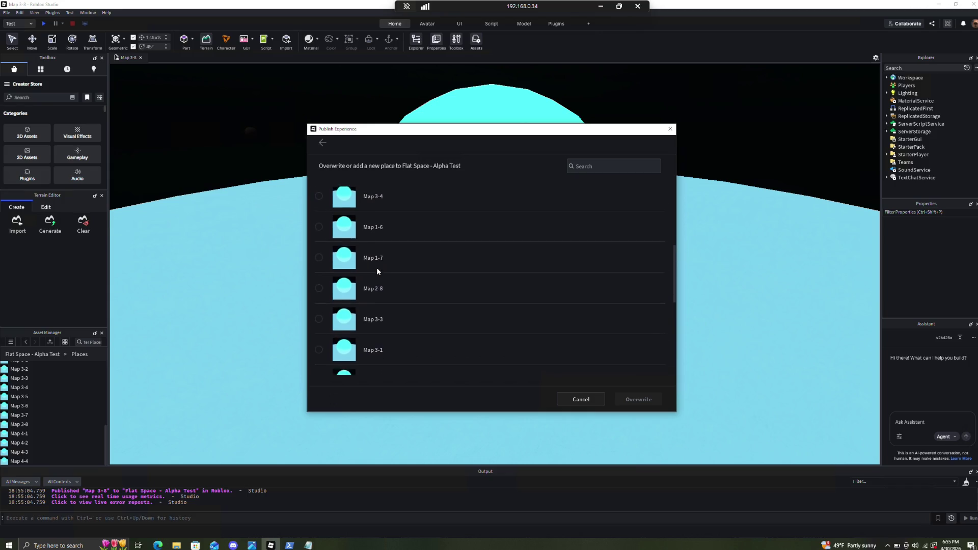
scroll(378, 271, down, 5)
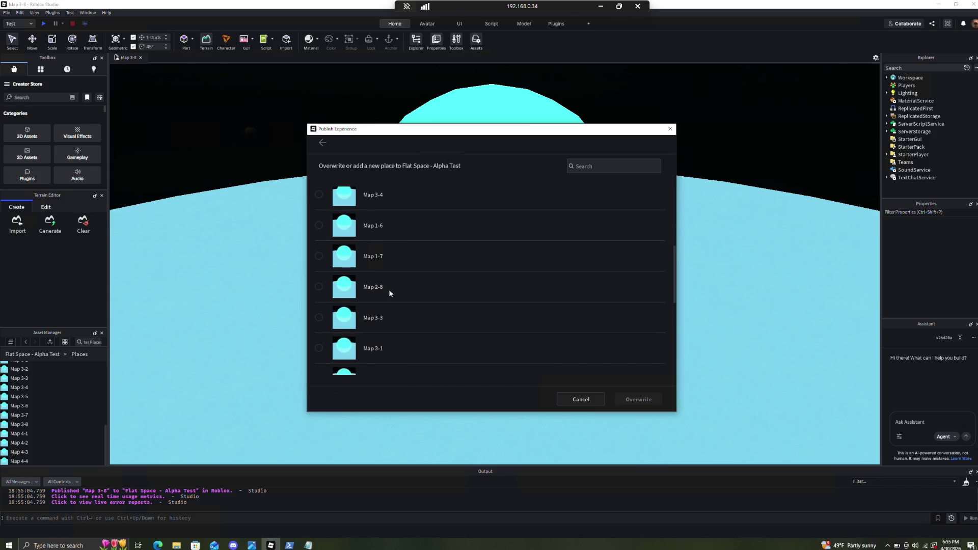
scroll(392, 295, up, 5)
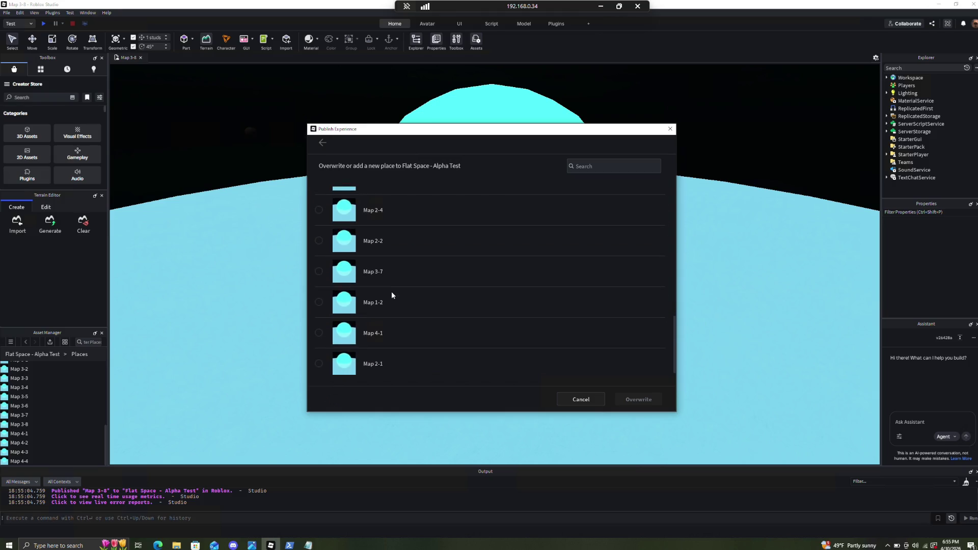
scroll(392, 295, down, 5)
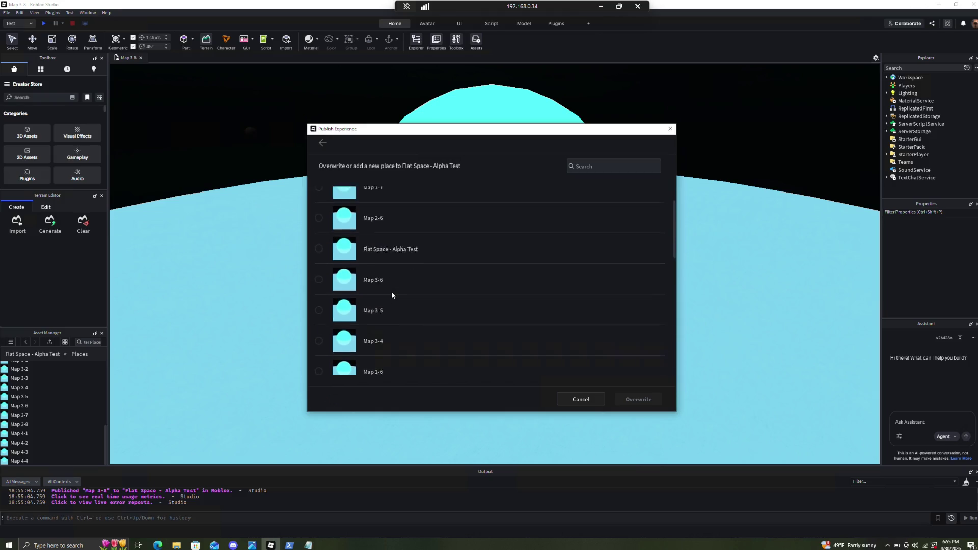
scroll(393, 290, down, 5)
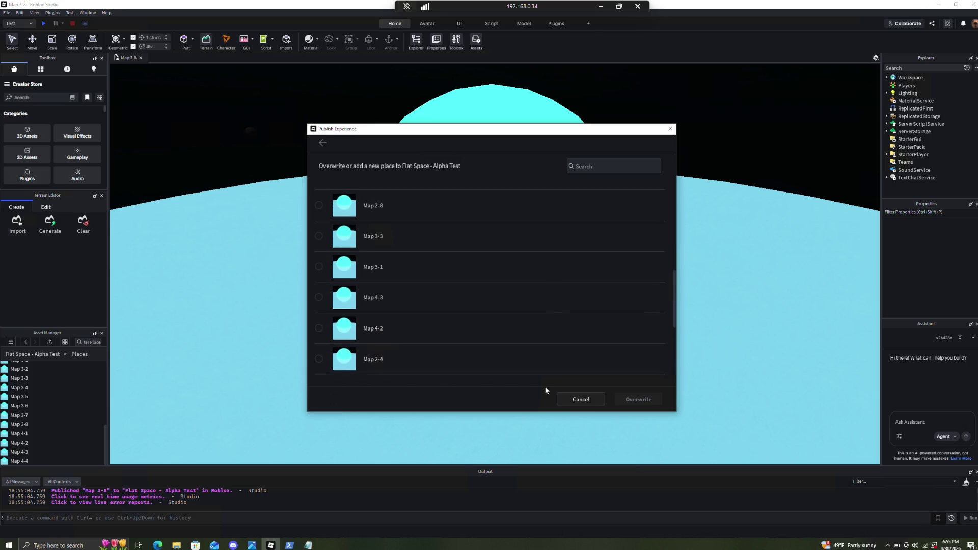
click(574, 398)
Publish the open map over the Map 2-5 place and close the confirmation
click(10, 14)
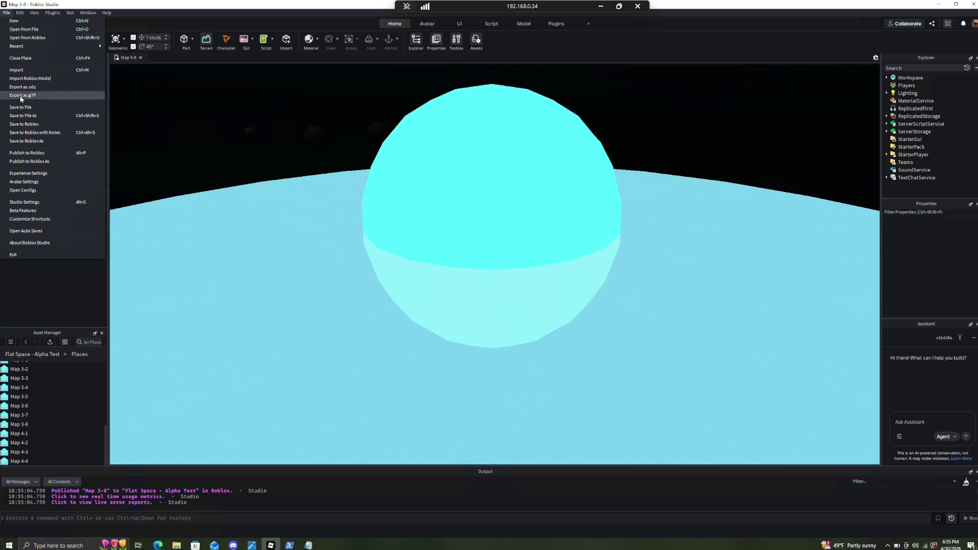
click(30, 163)
click(356, 213)
scroll(465, 316, down, 5)
scroll(449, 295, up, 10)
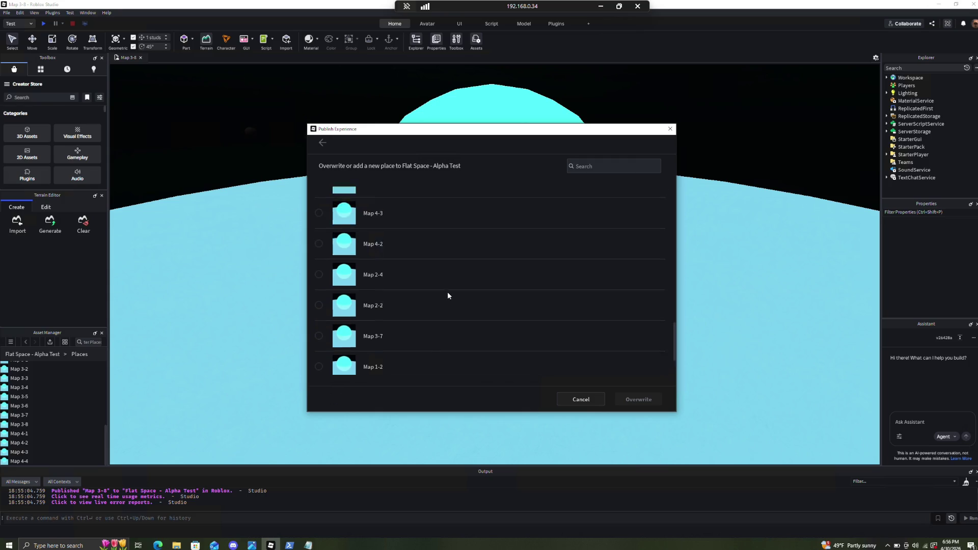
scroll(448, 295, up, 5)
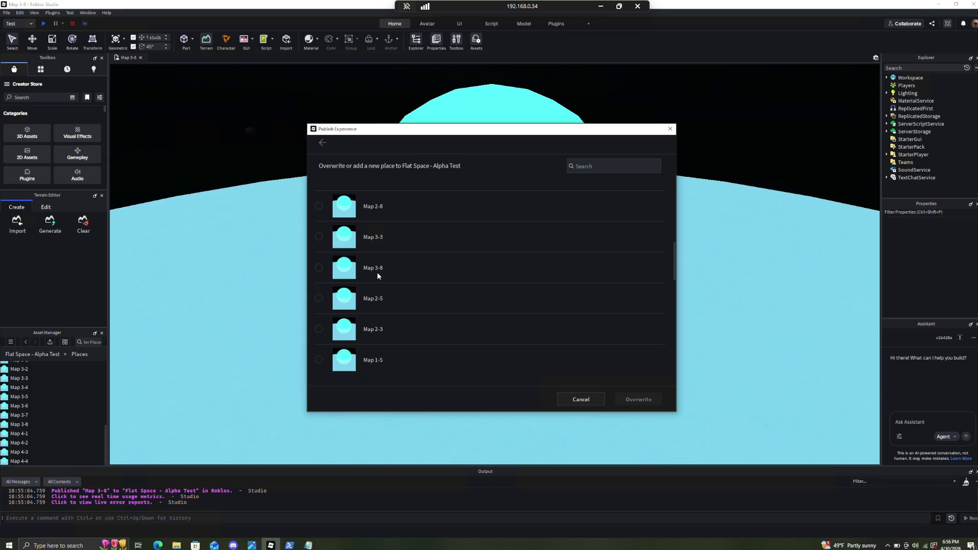
click(387, 291)
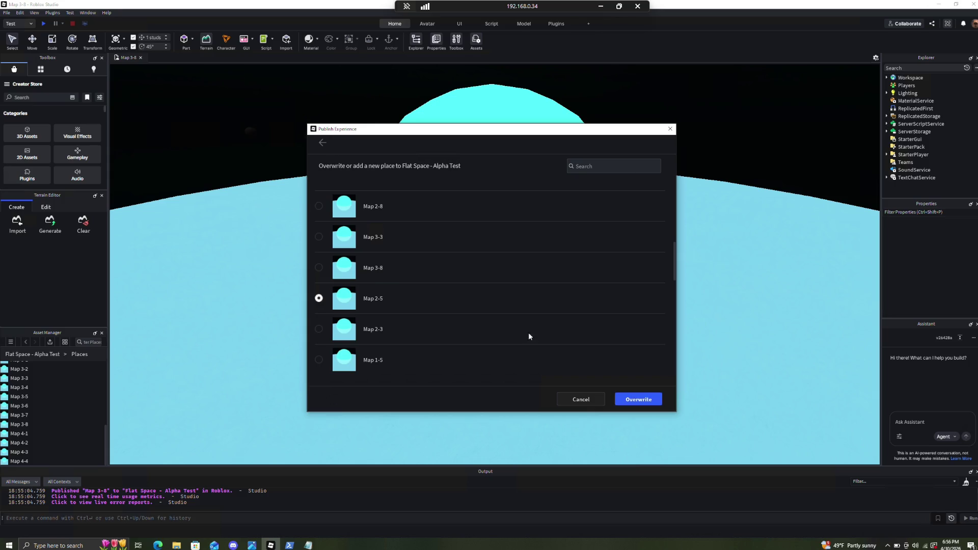
click(627, 398)
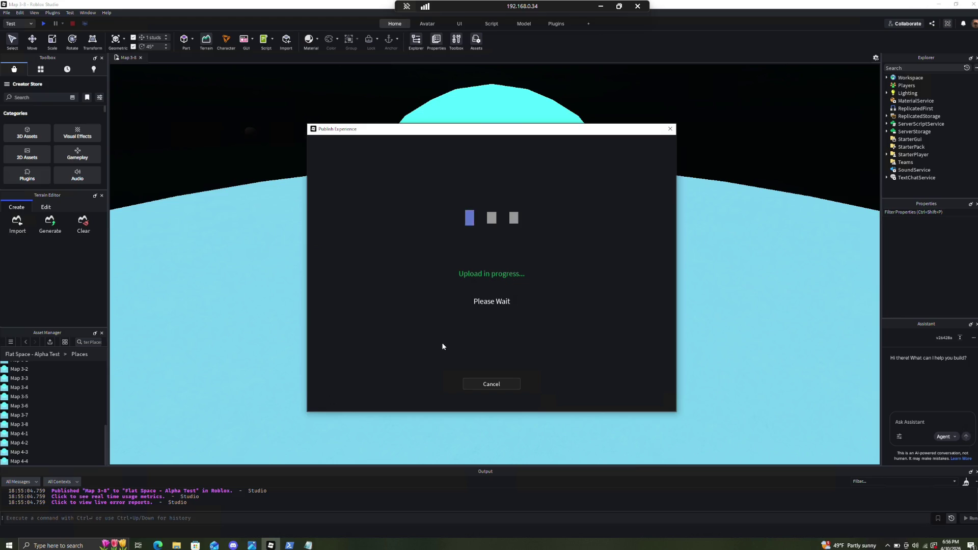
click(521, 406)
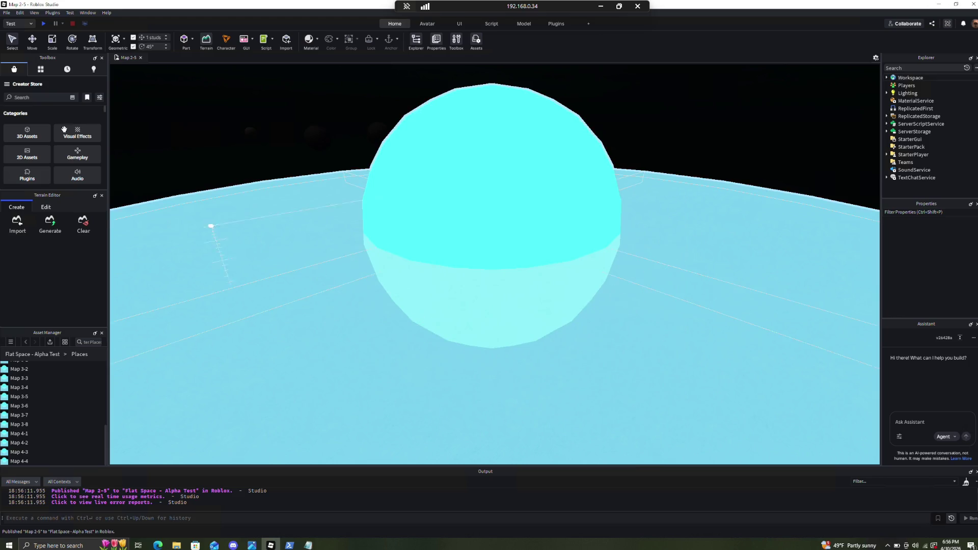
click(7, 12)
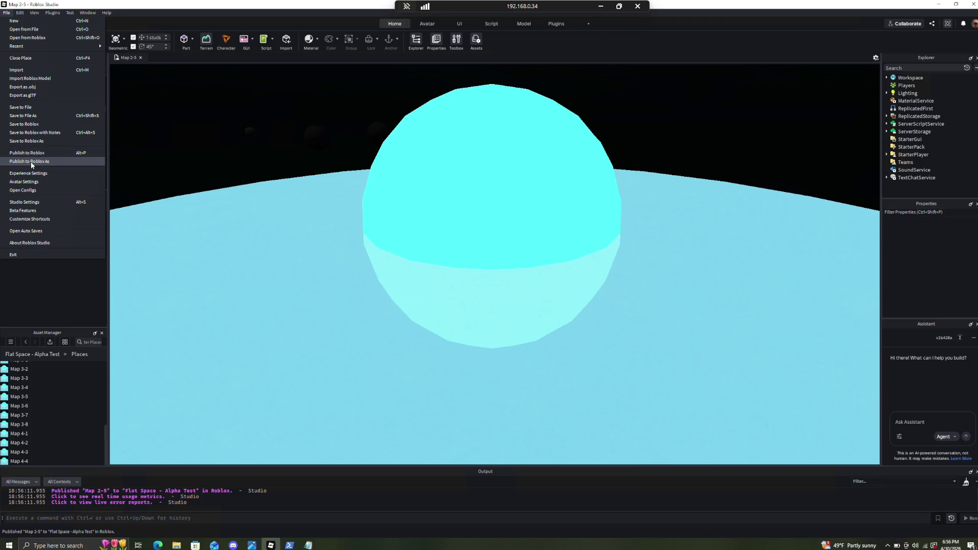
Select Map 2-3 in the place list, overwrite it with this map, and close the confirmation
click(30, 161)
scroll(440, 326, down, 10)
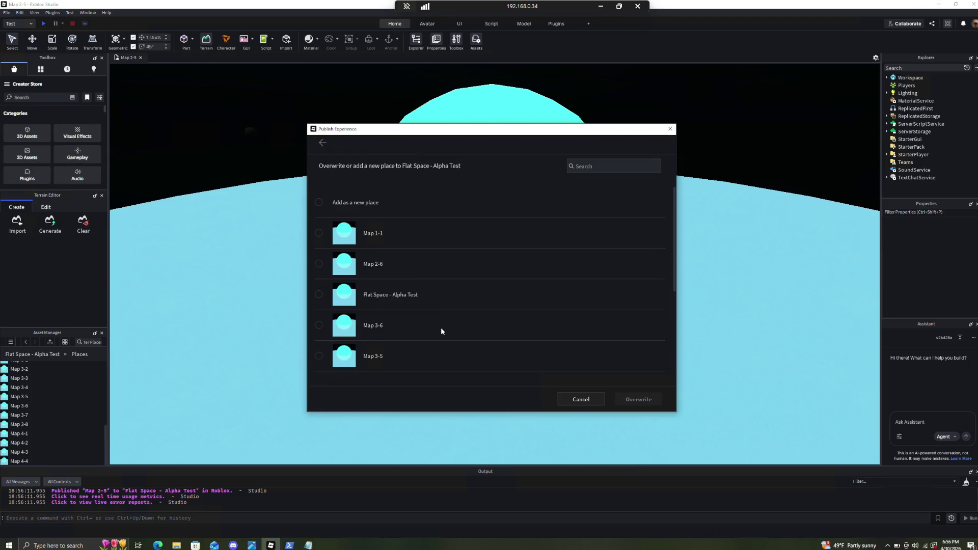
scroll(434, 327, down, 3)
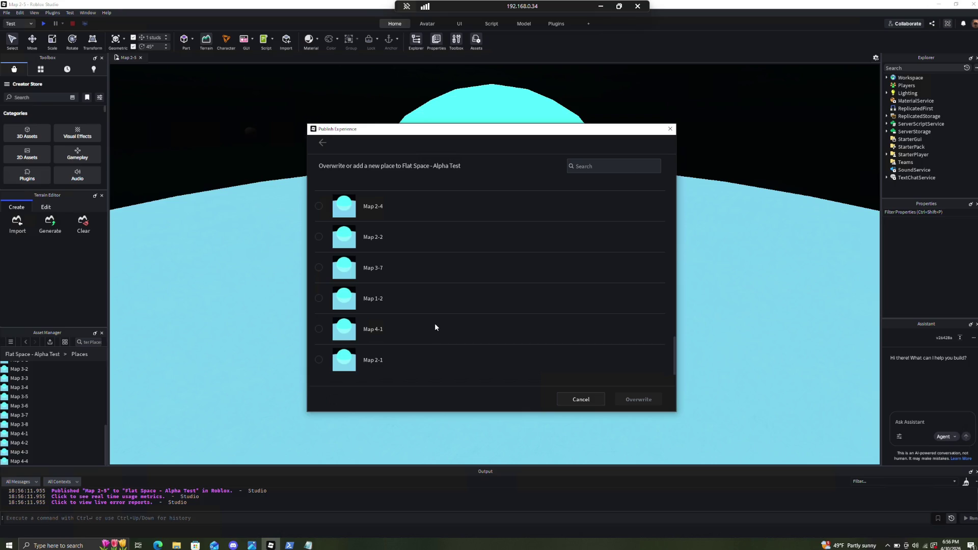
scroll(434, 334, up, 7)
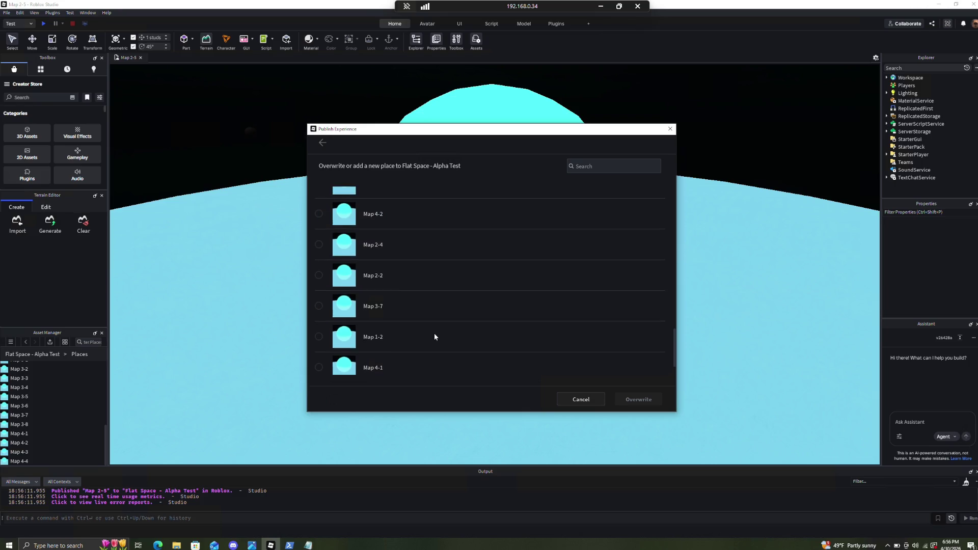
scroll(386, 283, up, 6)
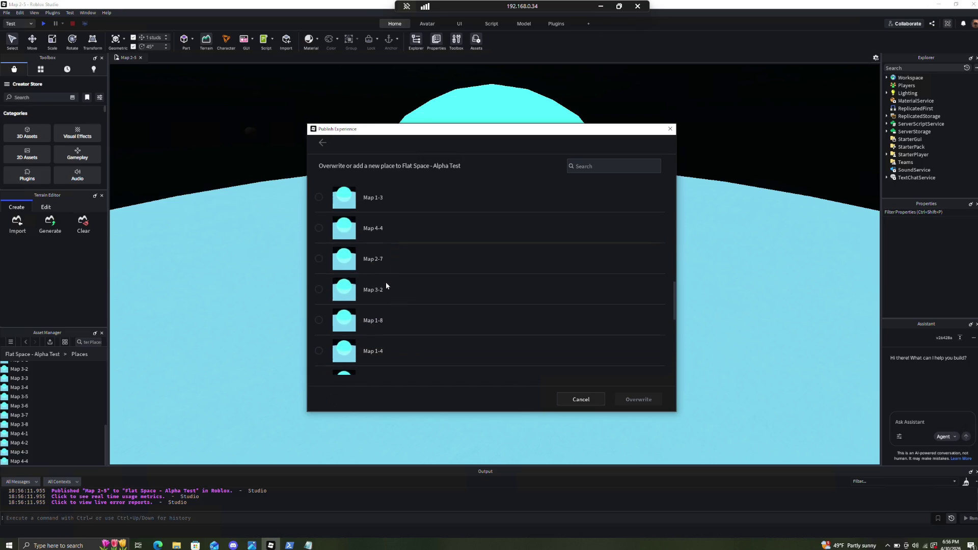
scroll(386, 282, up, 3)
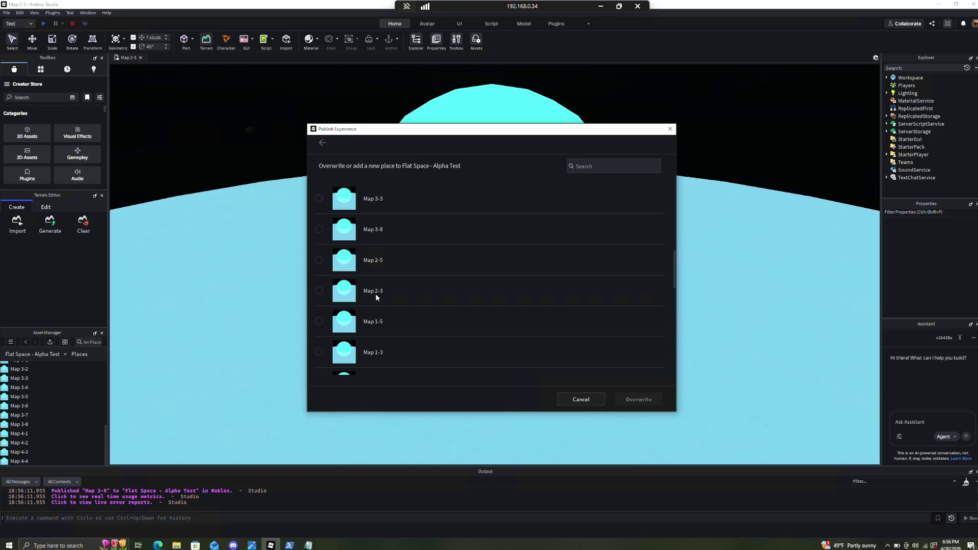
click(375, 294)
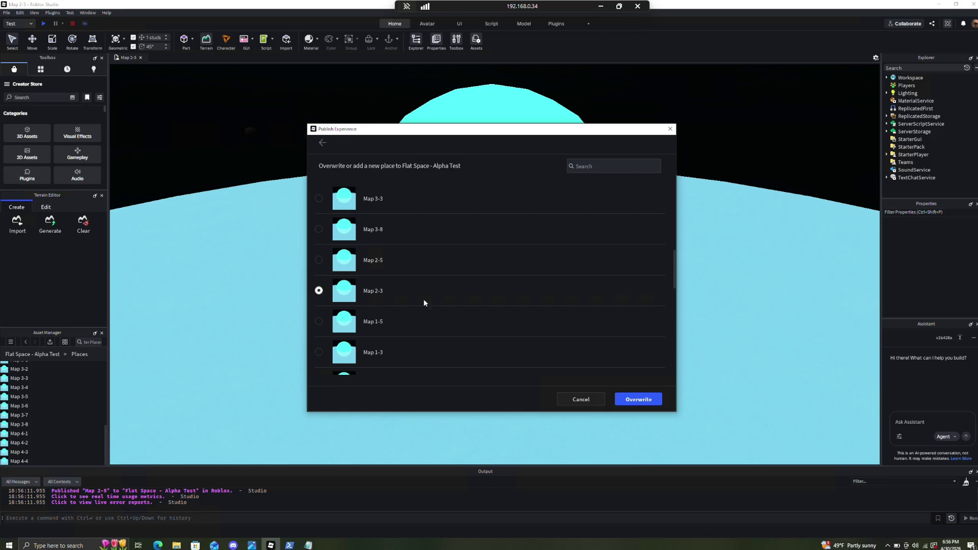
click(639, 399)
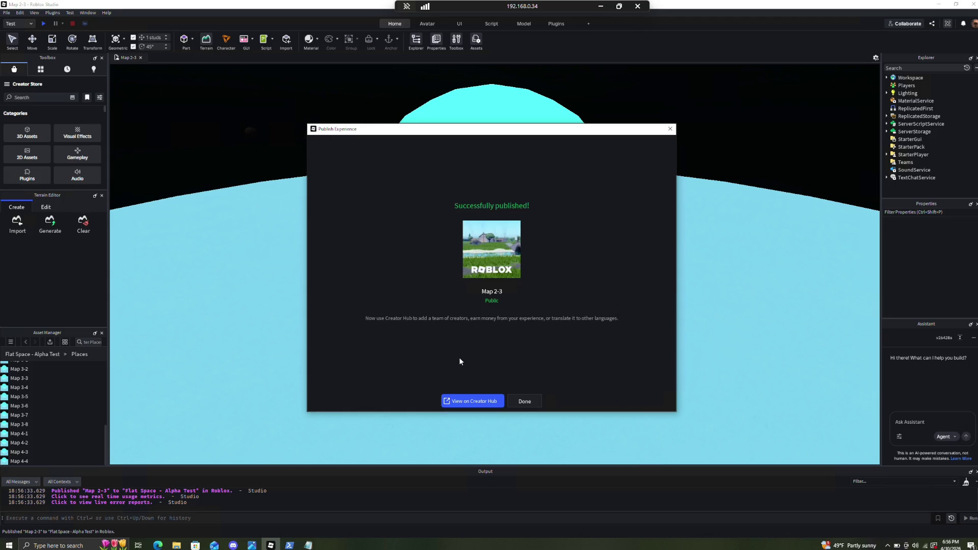
click(534, 405)
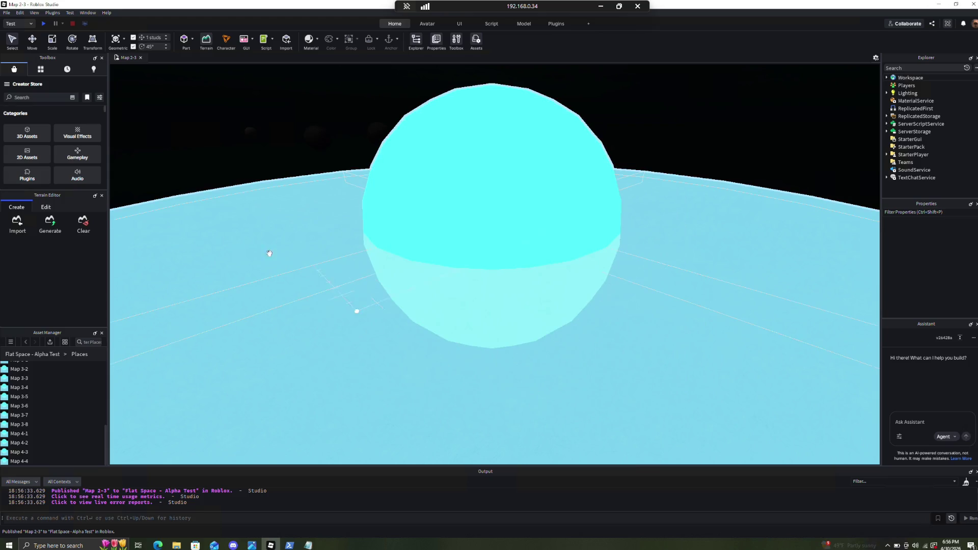
click(6, 13)
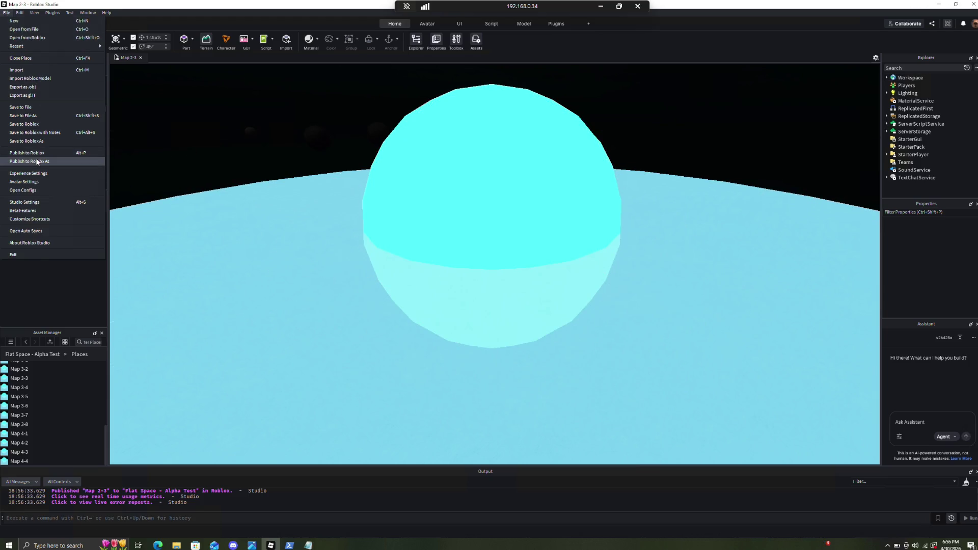
Find Map 1-5 in the Flat Space - Alpha Test list, overwrite it, and close the confirmation
click(25, 161)
click(365, 207)
scroll(445, 275, down, 3)
scroll(444, 279, down, 5)
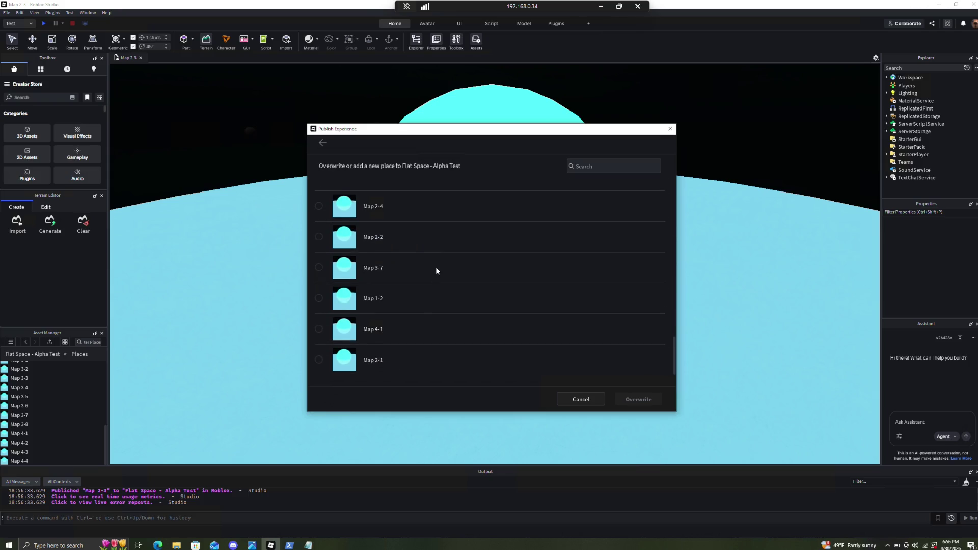
scroll(425, 248, up, 3)
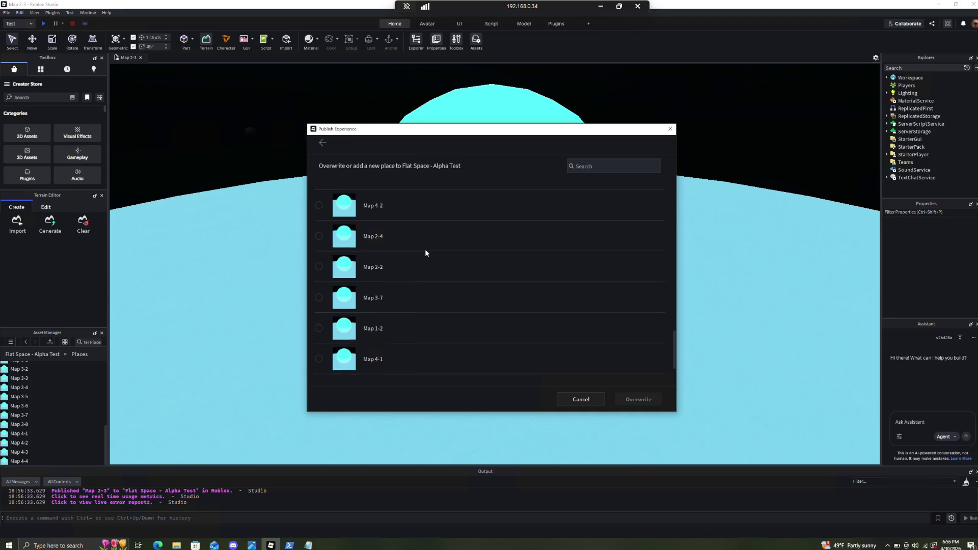
scroll(425, 249, up, 5)
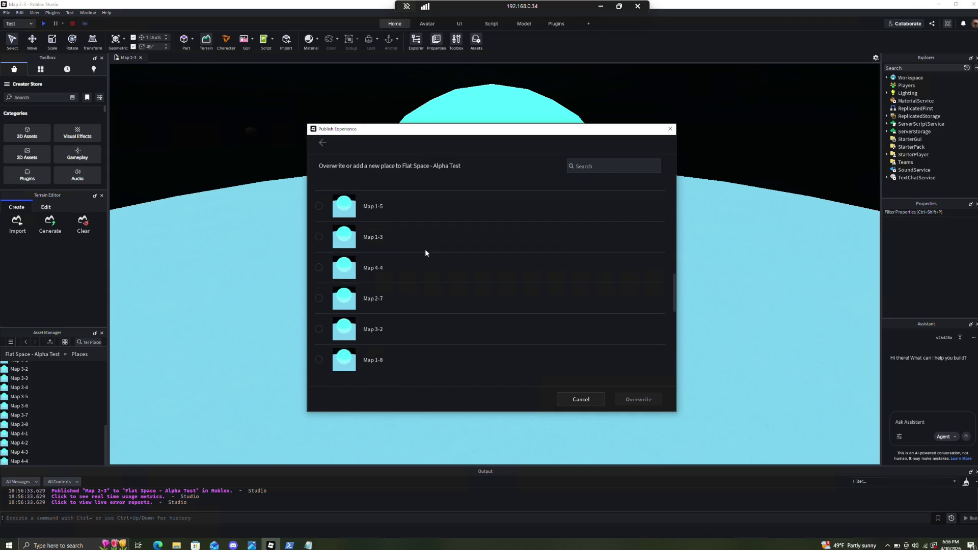
scroll(425, 249, up, 1)
scroll(392, 238, up, 4)
scroll(393, 243, up, 5)
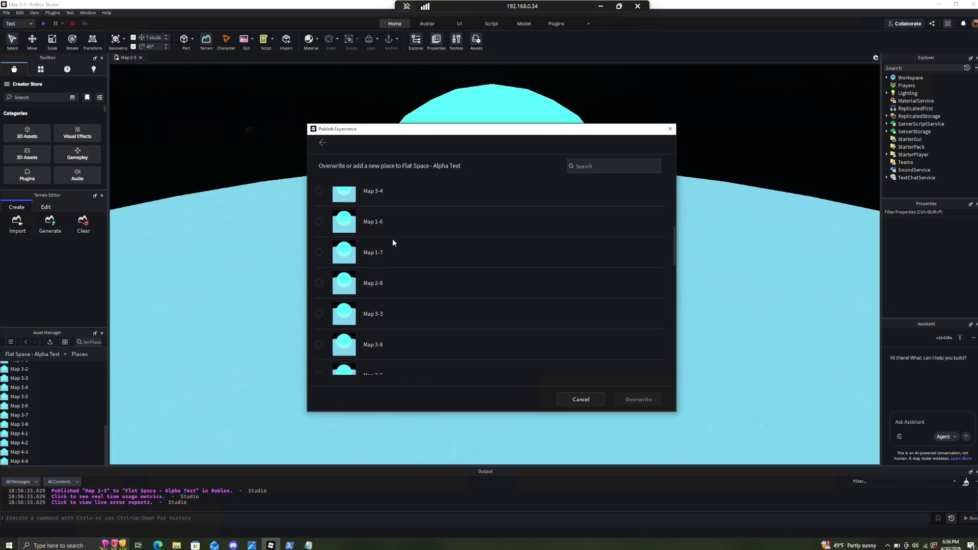
scroll(392, 243, down, 1)
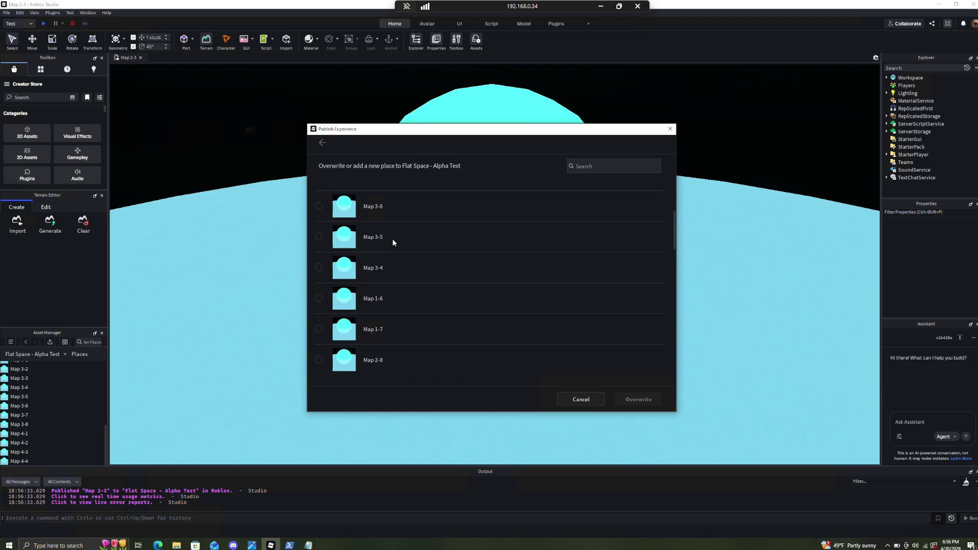
scroll(393, 243, up, 5)
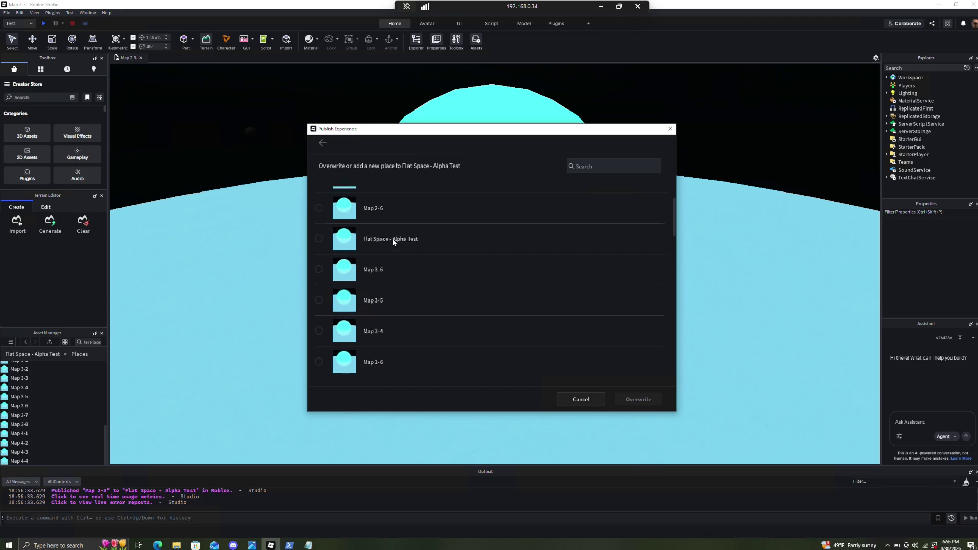
scroll(392, 242, down, 5)
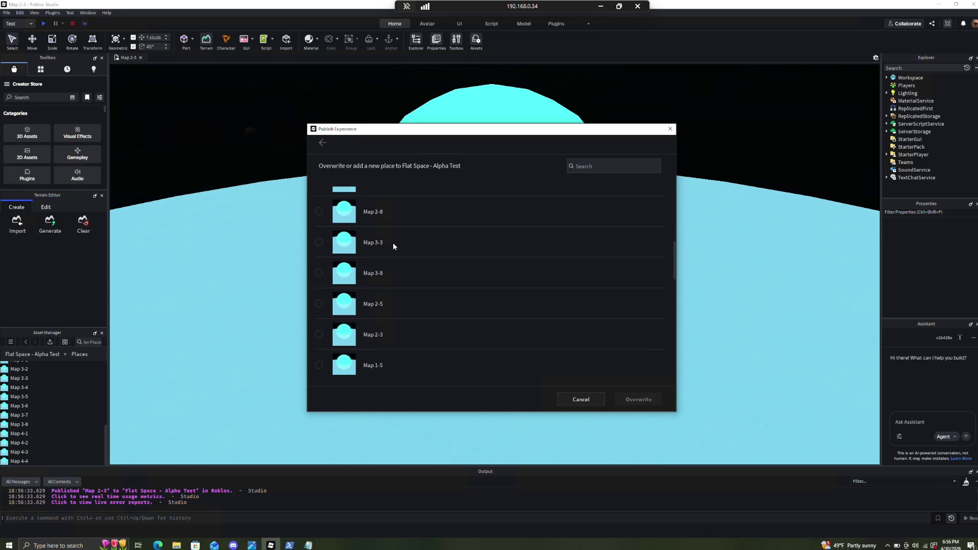
scroll(393, 243, down, 4)
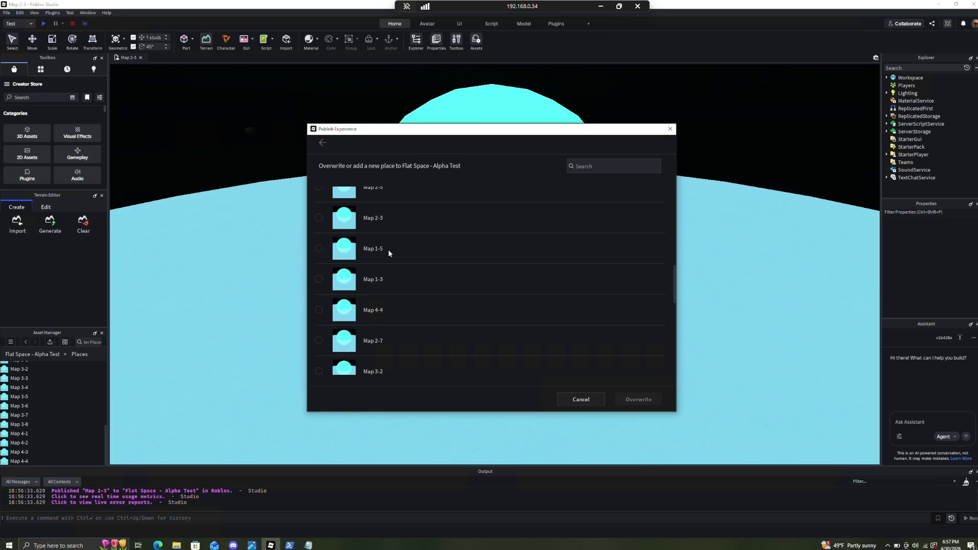
click(388, 250)
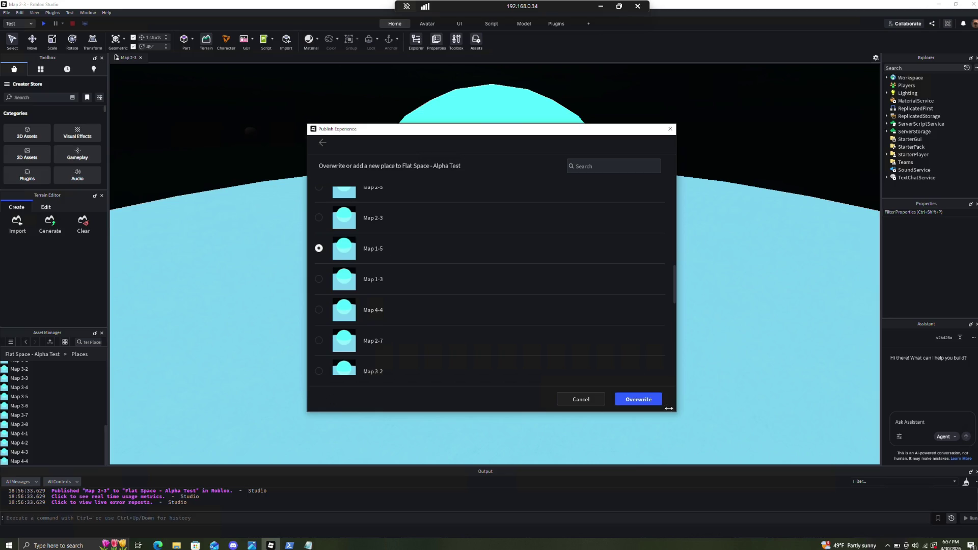
click(628, 399)
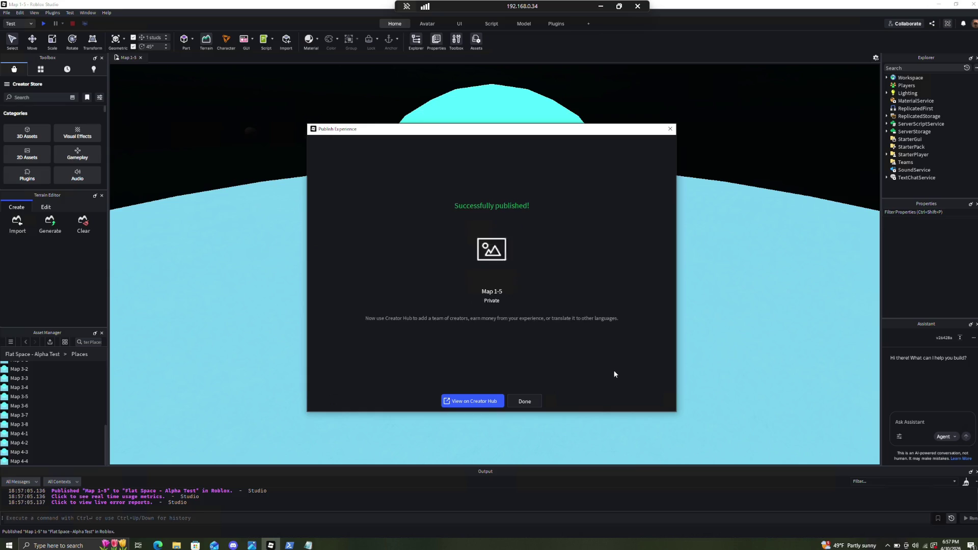
click(525, 401)
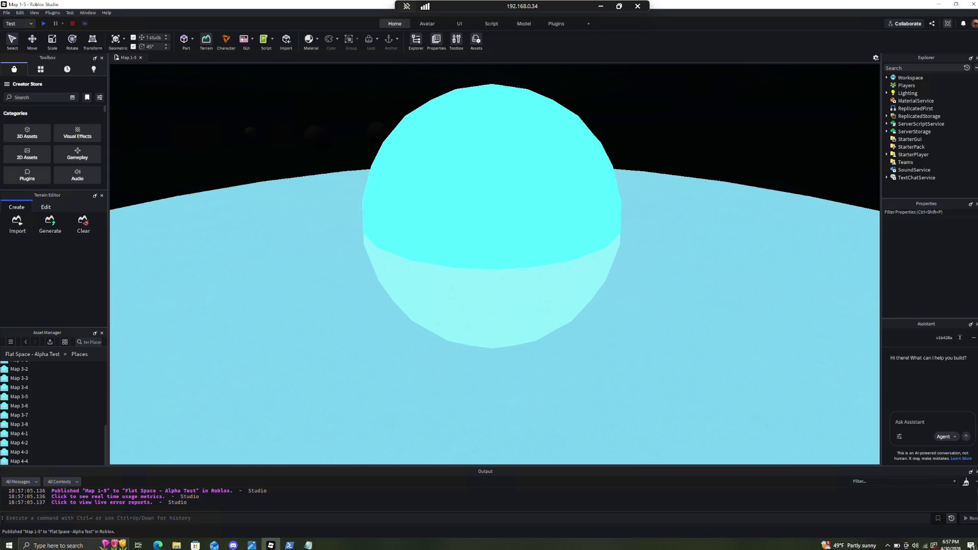
Publish the open map over the Map 1-3 place in Flat Space - Alpha Test
click(7, 13)
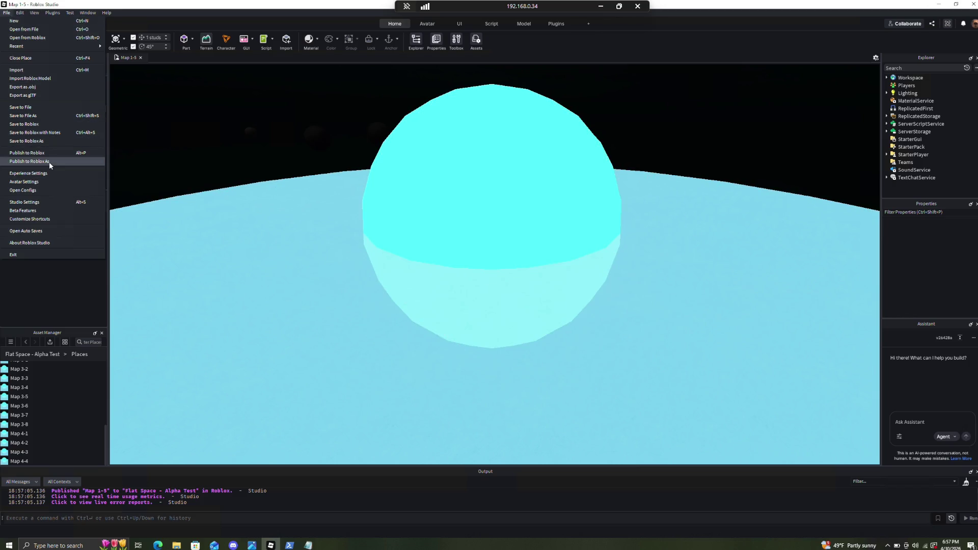
click(49, 161)
click(356, 208)
scroll(457, 343, down, 10)
scroll(446, 288, up, 5)
scroll(442, 293, up, 1)
click(385, 243)
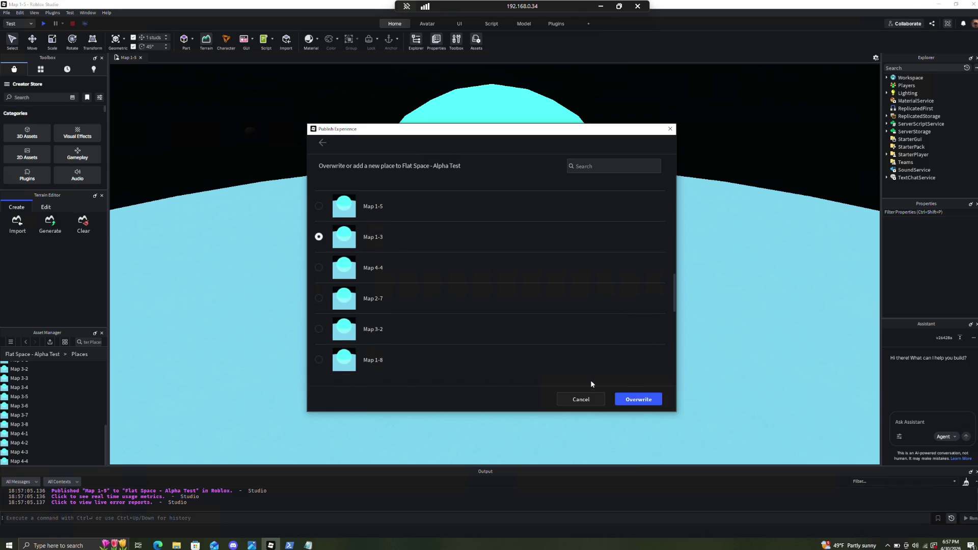
click(647, 401)
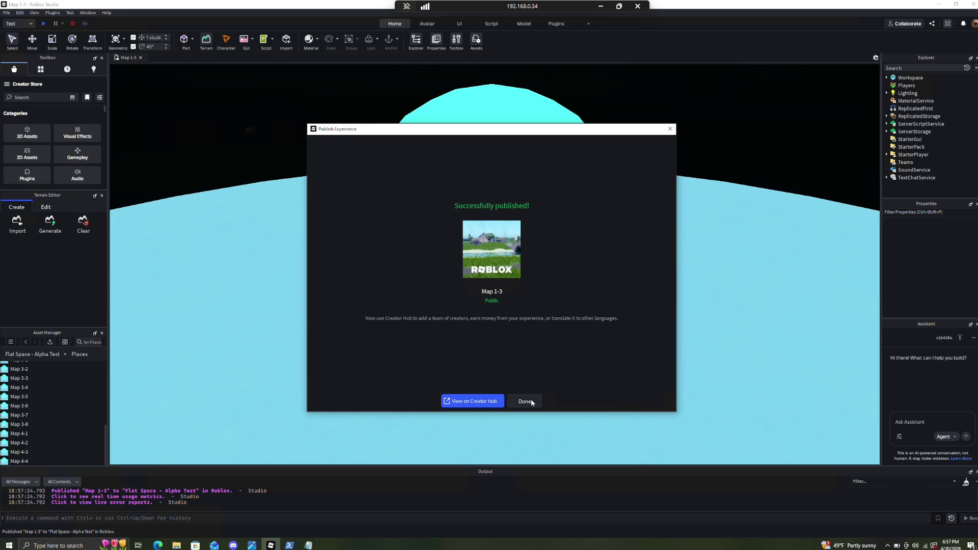
click(535, 402)
Publish the open map over the Map 4-4 place in Flat Space - Alpha Test
click(6, 12)
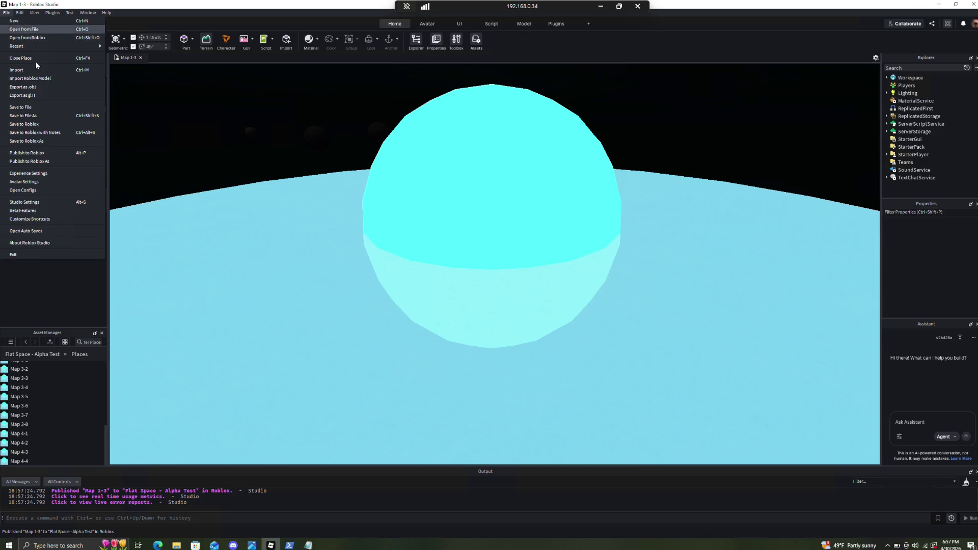
click(50, 162)
click(353, 206)
scroll(428, 285, down, 5)
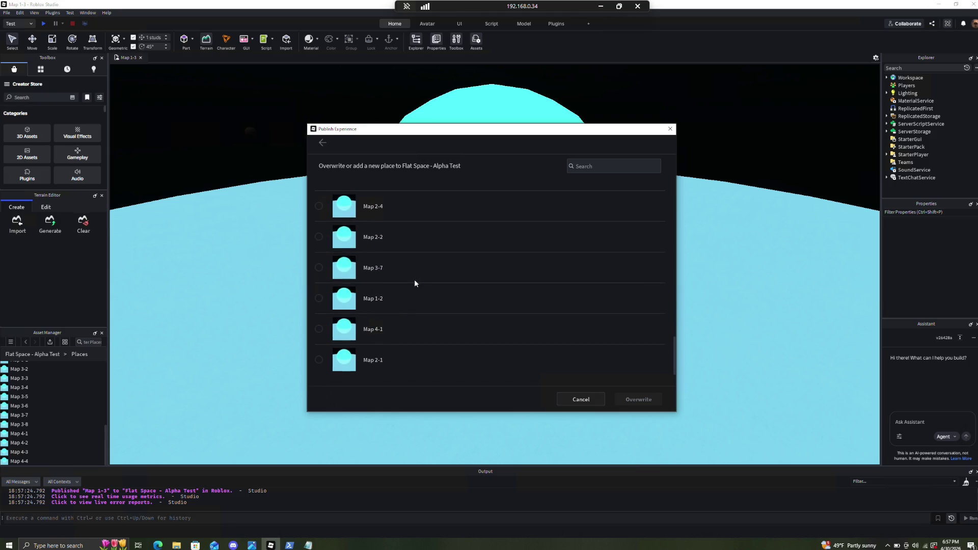
scroll(415, 273, up, 3)
scroll(415, 276, up, 3)
click(386, 263)
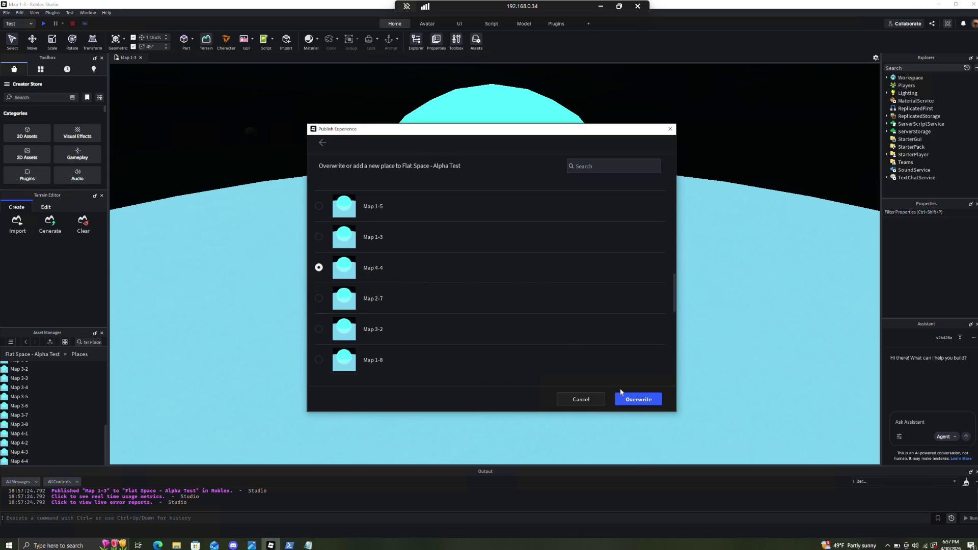
click(650, 398)
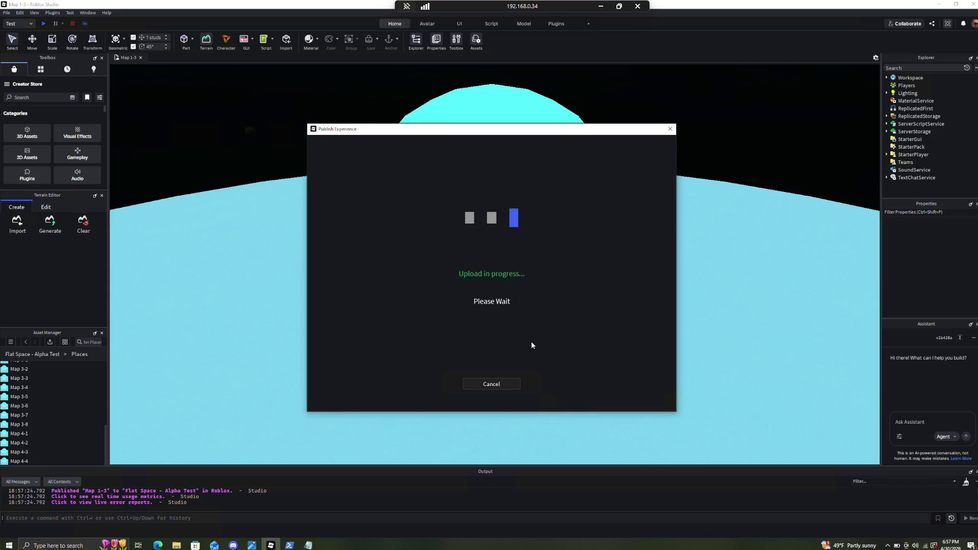
click(525, 401)
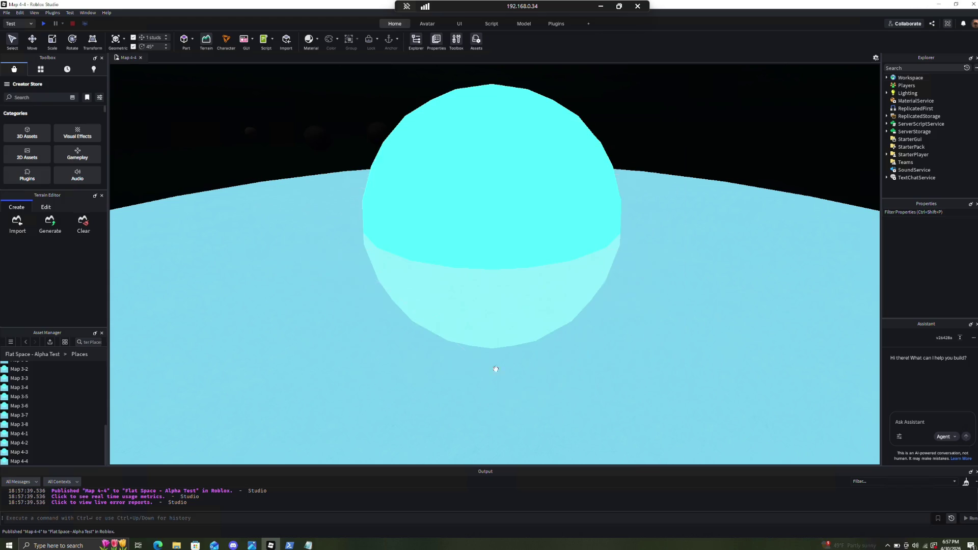
click(6, 13)
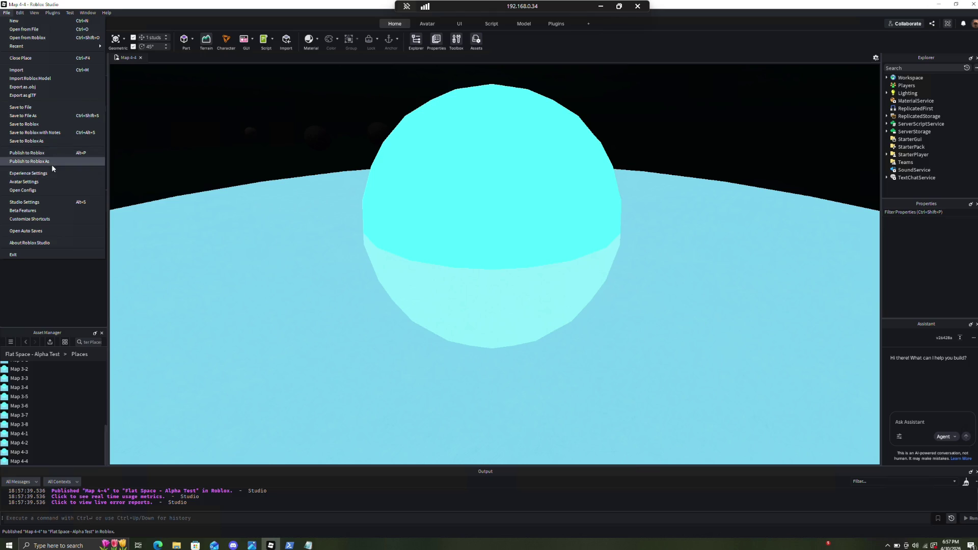
Overwrite the Map 2-7 place in Flat Space - Alpha Test with the current map
click(53, 162)
click(371, 217)
scroll(459, 304, down, 10)
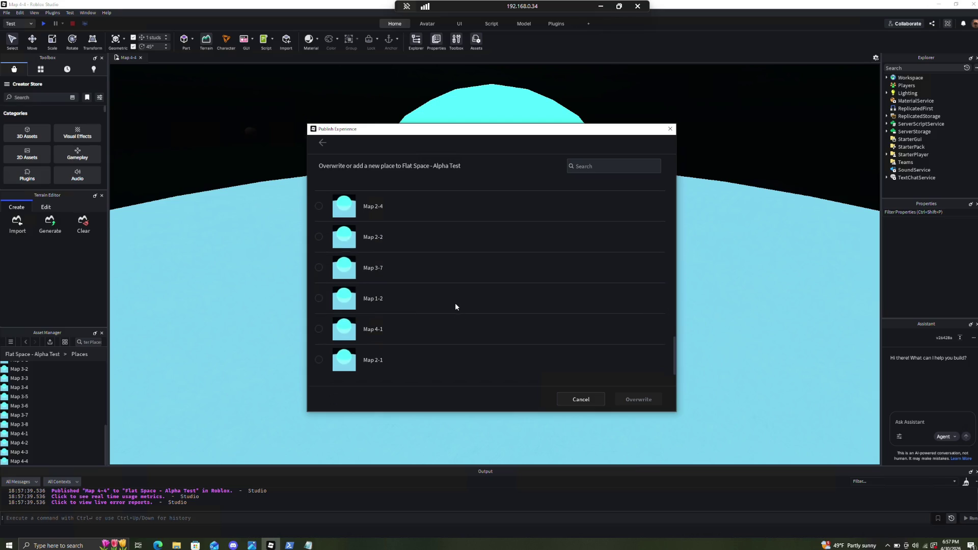
scroll(455, 310, up, 3)
scroll(452, 316, up, 2)
scroll(452, 316, up, 3)
scroll(451, 316, up, 5)
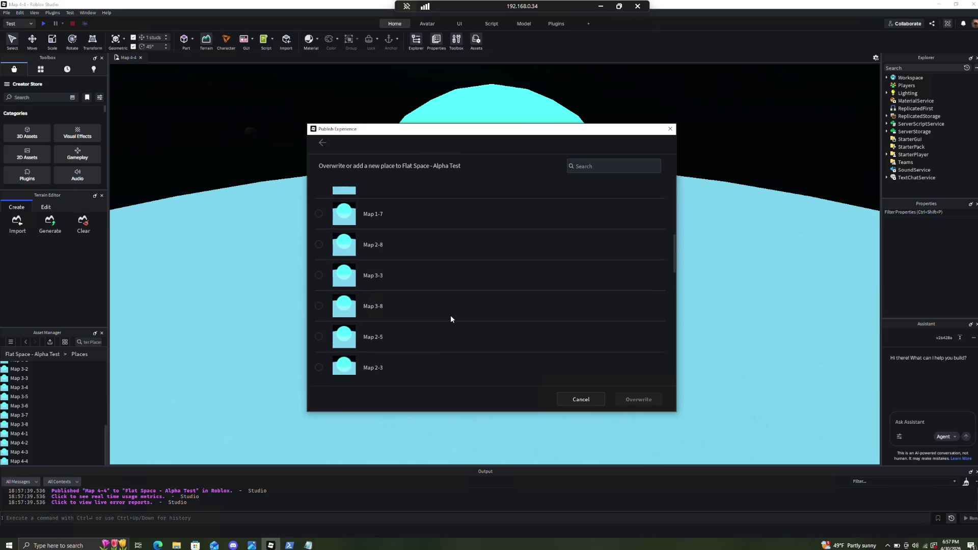
scroll(421, 281, up, 4)
scroll(420, 277, up, 3)
scroll(420, 277, down, 14)
scroll(421, 279, down, 1)
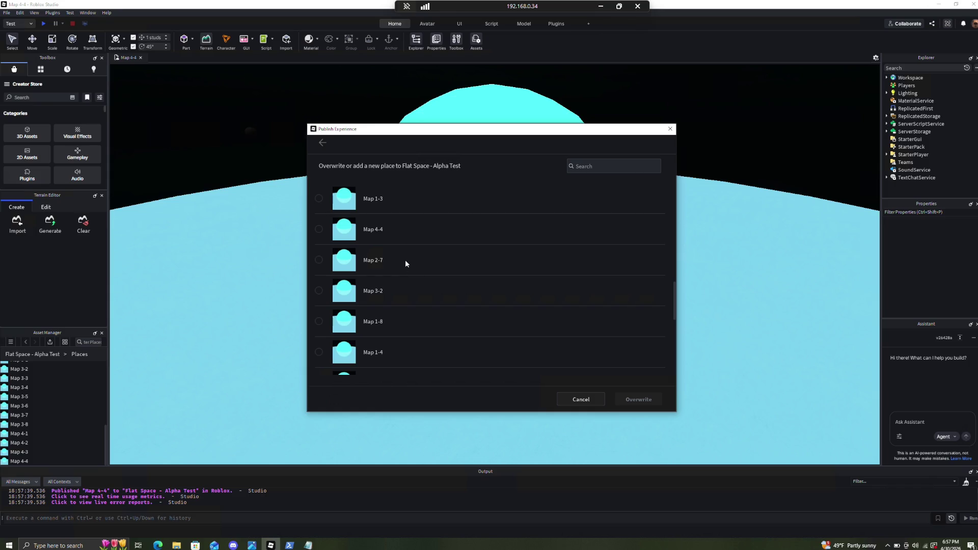
click(375, 264)
click(638, 400)
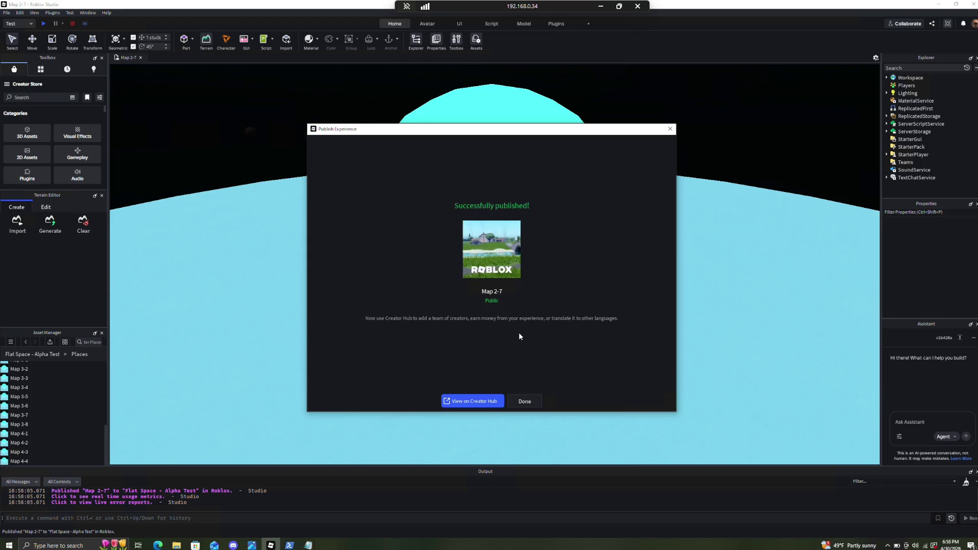
click(526, 401)
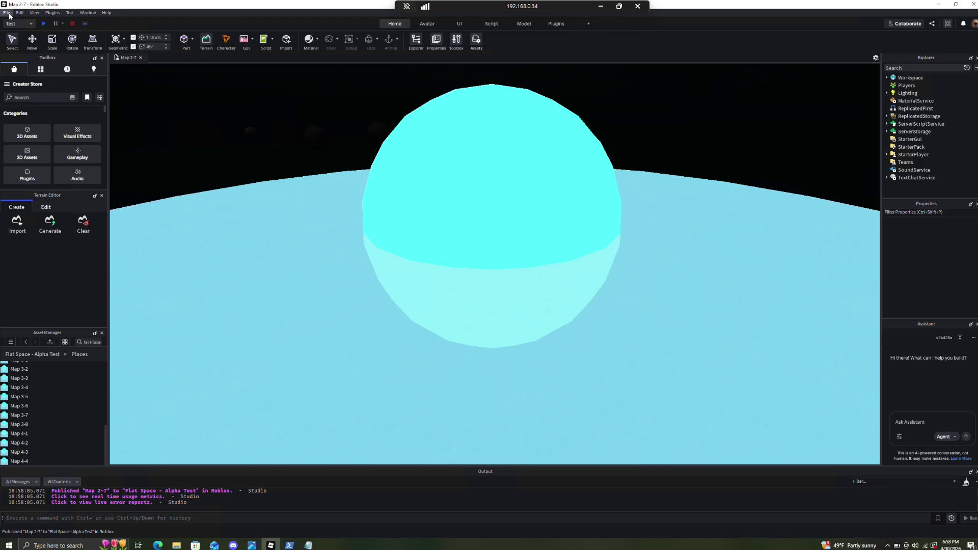
Overwrite the Map 3-2 place in Flat Space - Alpha Test with the current map
click(8, 13)
click(35, 159)
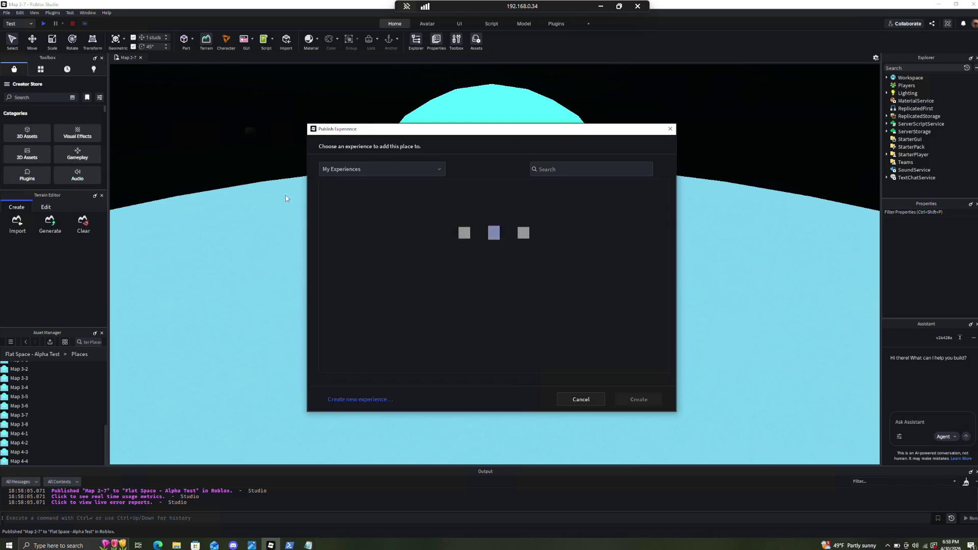
click(345, 212)
scroll(418, 291, down, 5)
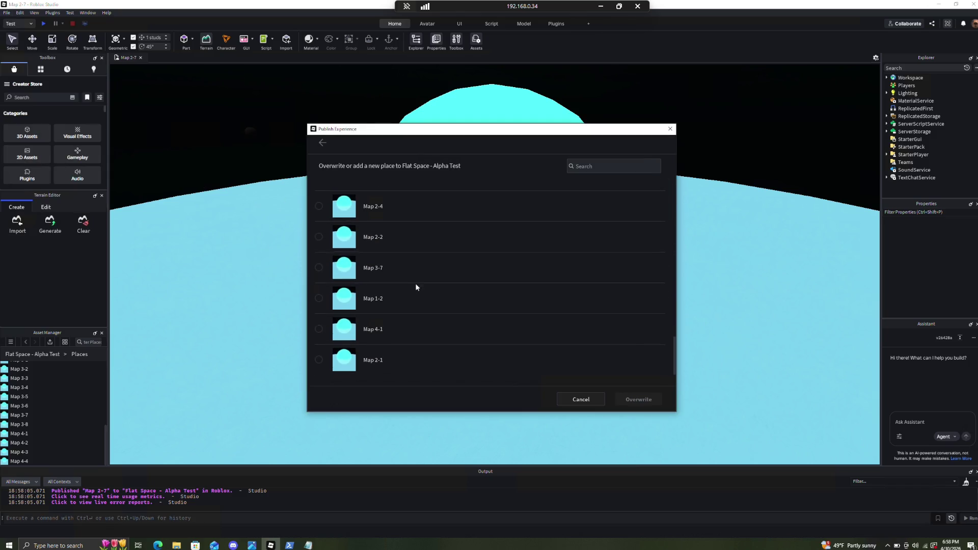
scroll(412, 279, up, 3)
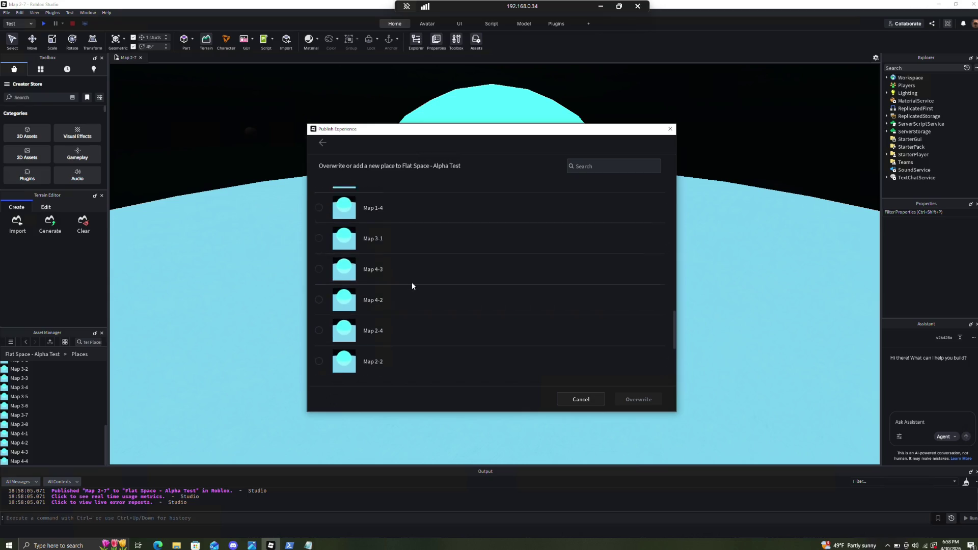
scroll(413, 286, up, 1)
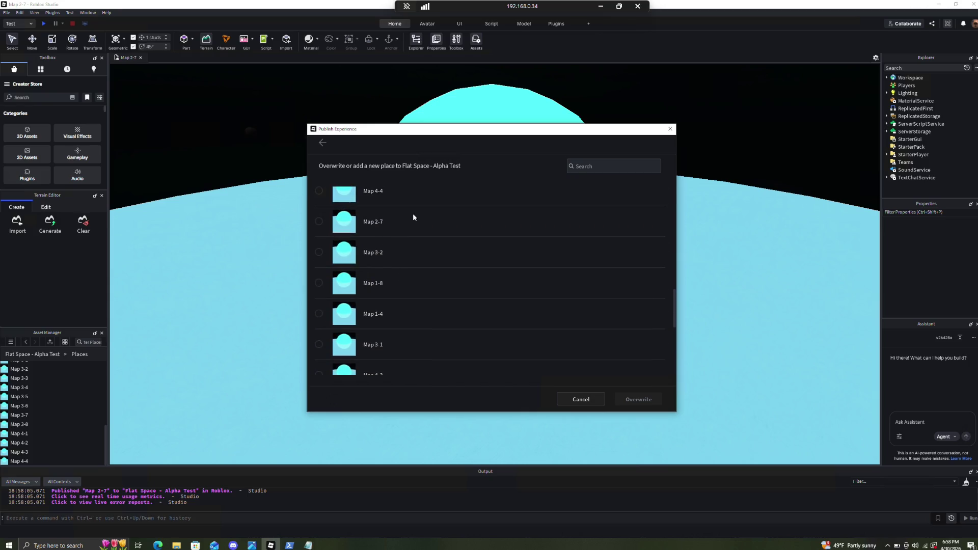
click(393, 259)
click(636, 402)
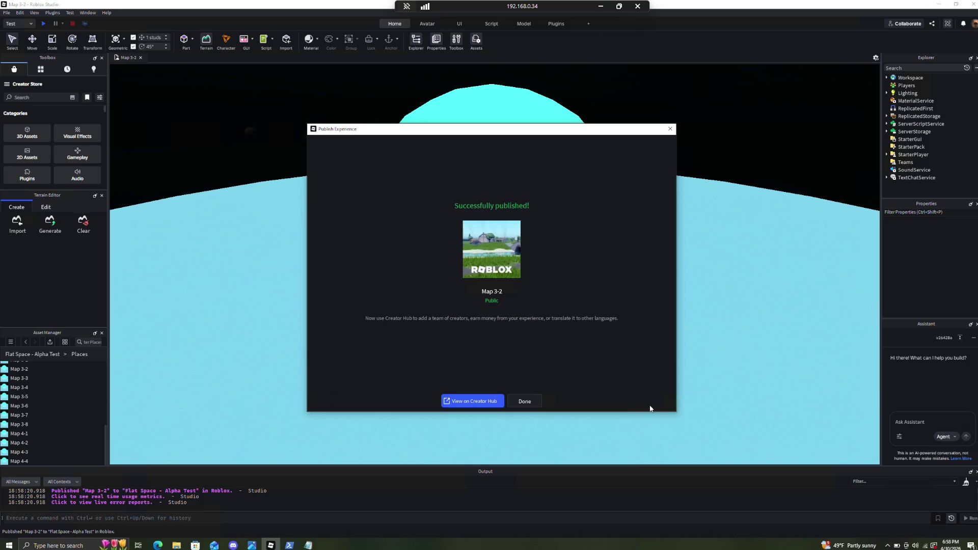
click(525, 401)
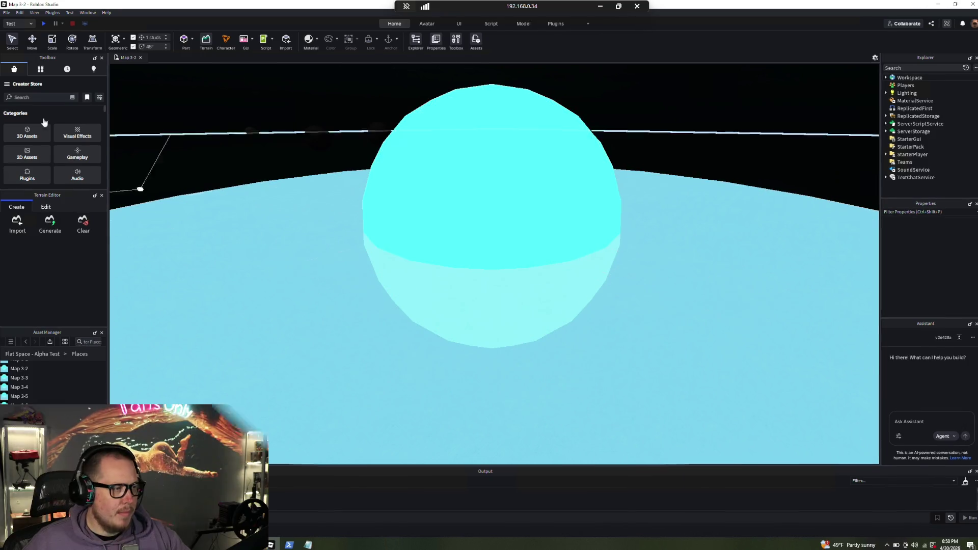
click(6, 12)
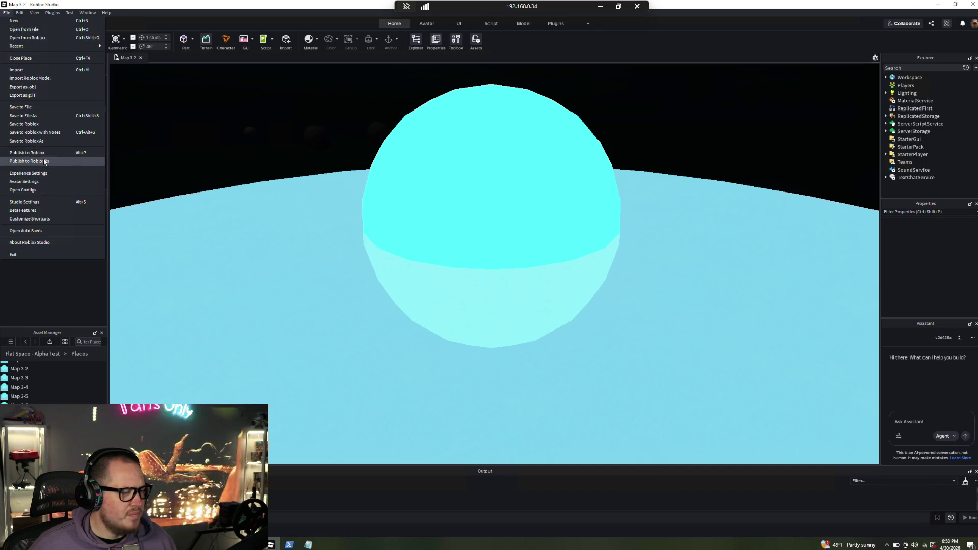
Overwrite the Map 1-8 place in Flat Space - Alpha Test with the current map
click(31, 161)
scroll(405, 280, down, 10)
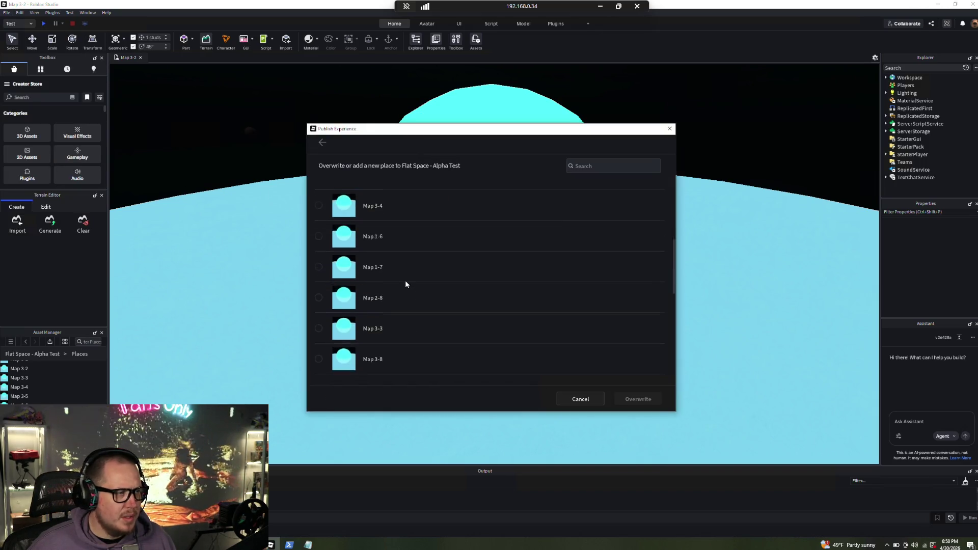
scroll(400, 269, up, 5)
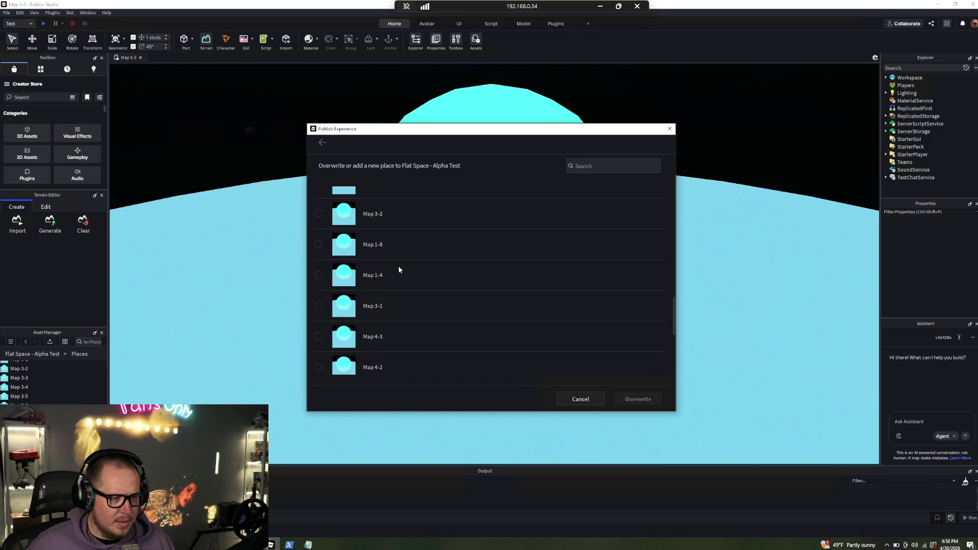
click(387, 246)
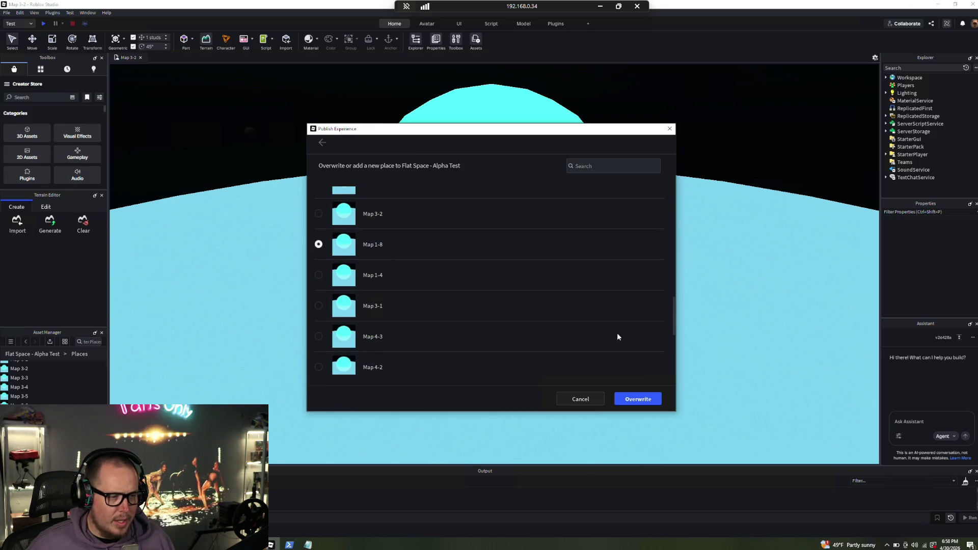
click(636, 399)
click(527, 398)
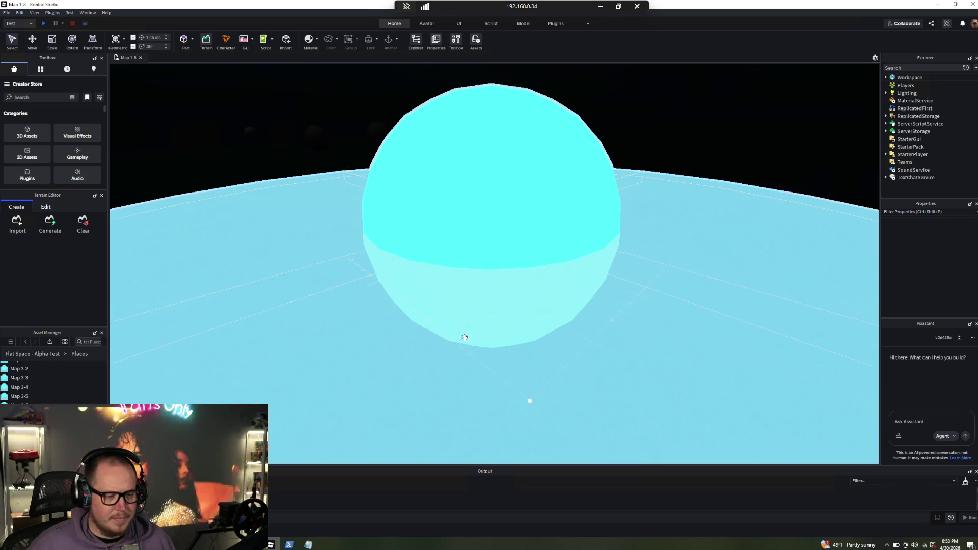
Publish the map over the Map 1-4 place in Flat Space - Alpha Test
click(6, 13)
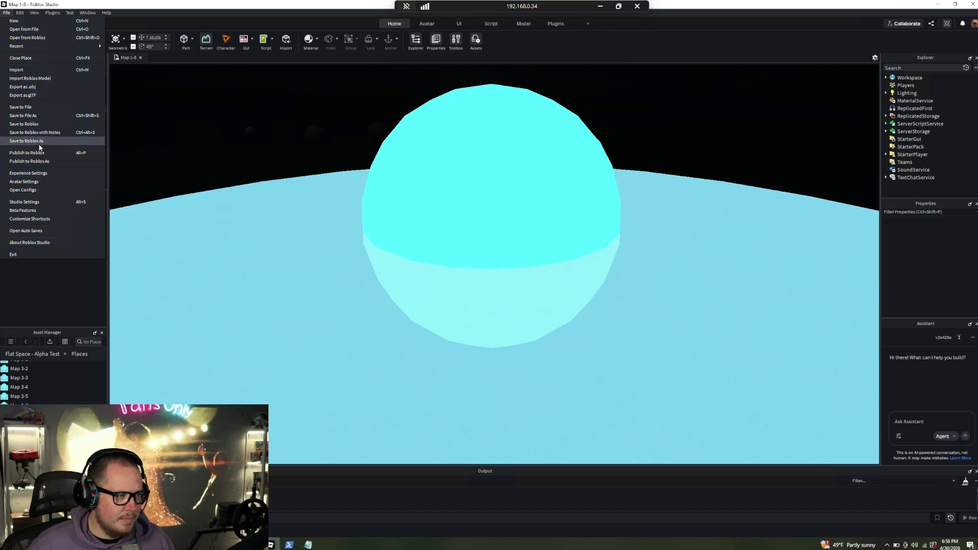
click(30, 161)
click(341, 209)
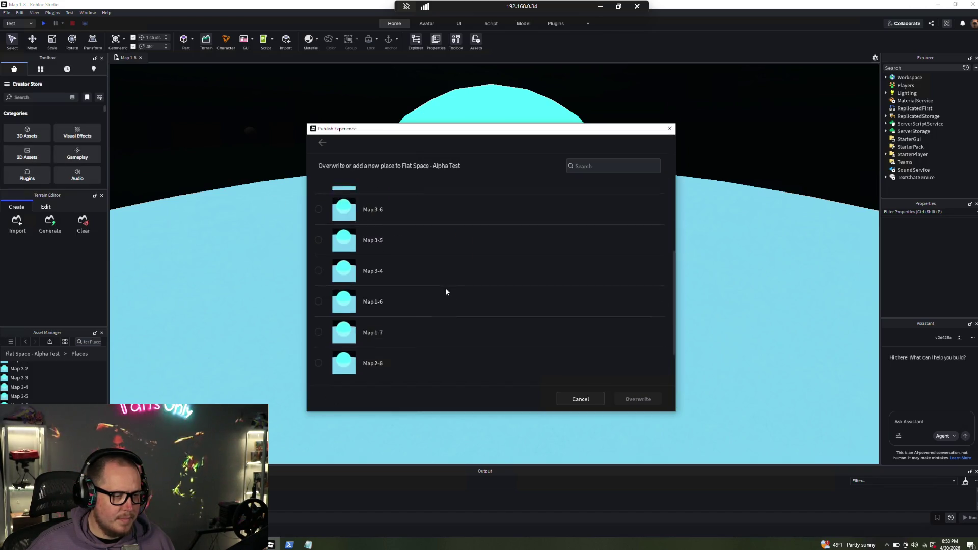
scroll(428, 289, down, 10)
scroll(430, 289, down, 1)
scroll(433, 296, up, 5)
click(392, 238)
click(634, 399)
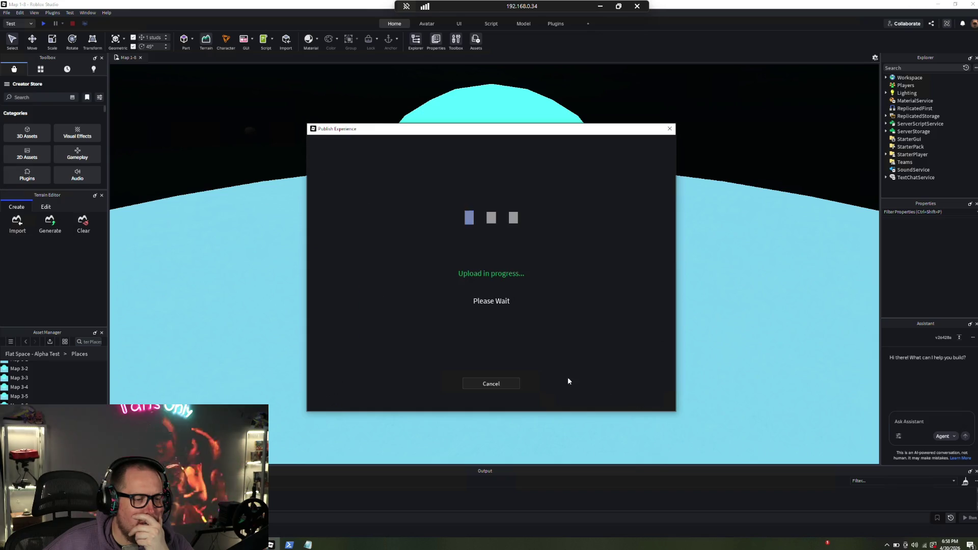
click(524, 401)
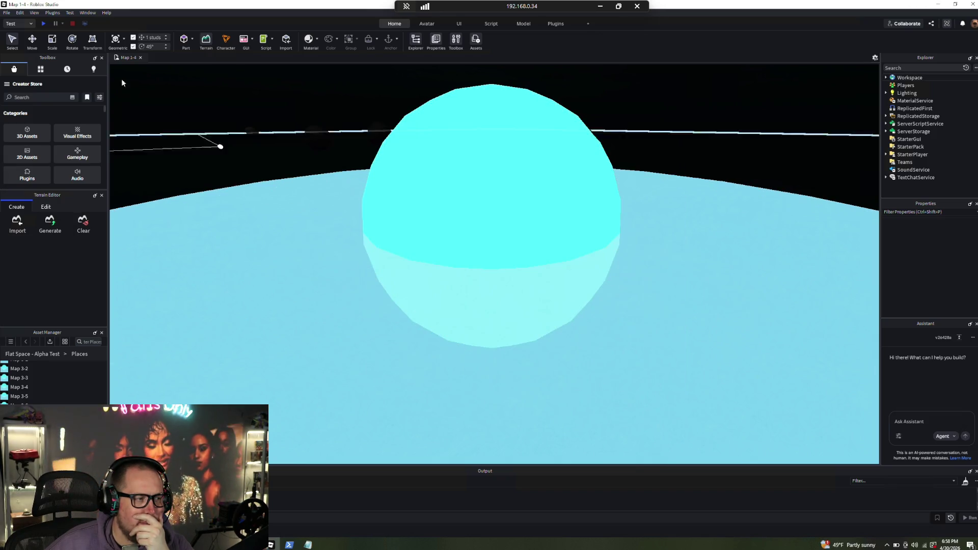
Overwrite the Map 3-1 place in Flat Space - Alpha Test with the current map
click(7, 12)
click(33, 161)
click(340, 195)
scroll(453, 291, down, 2)
scroll(470, 271, down, 5)
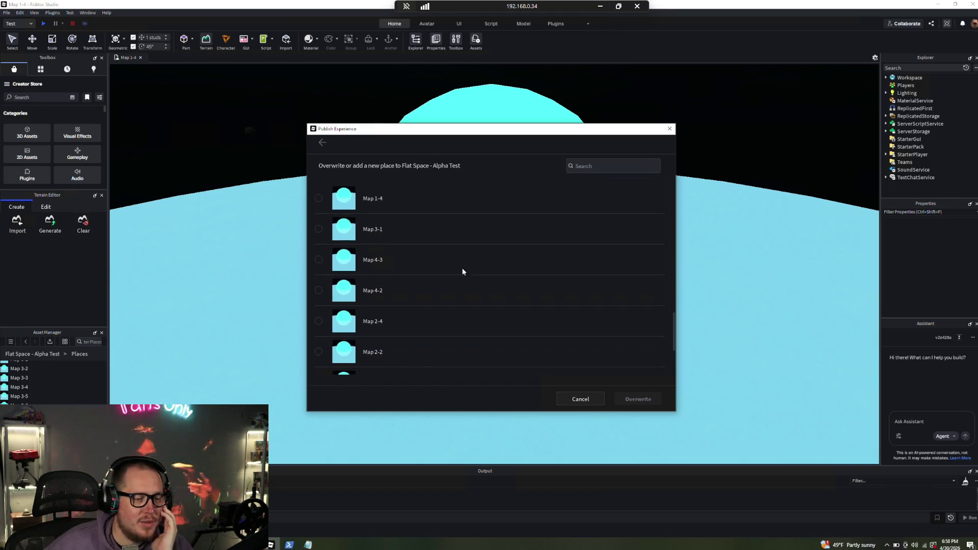
click(413, 235)
click(637, 399)
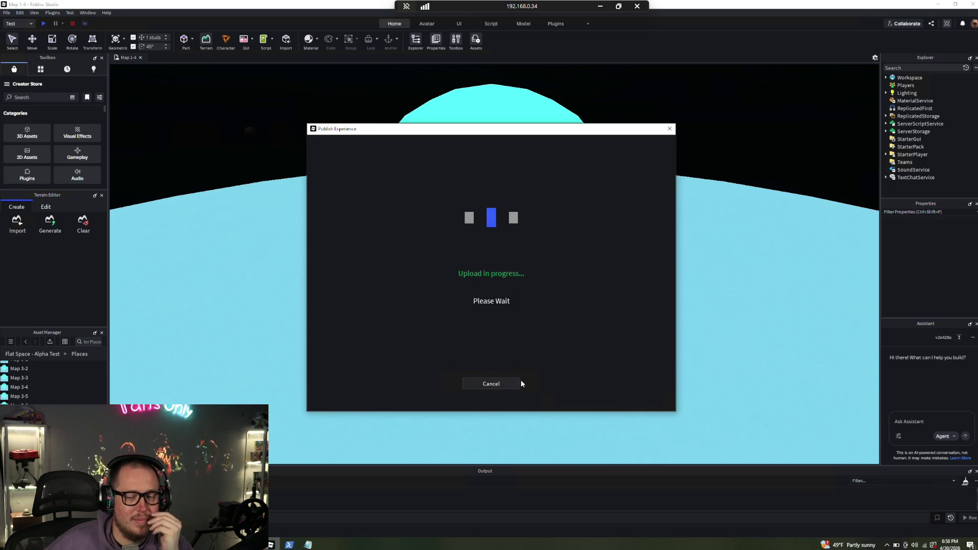
click(494, 399)
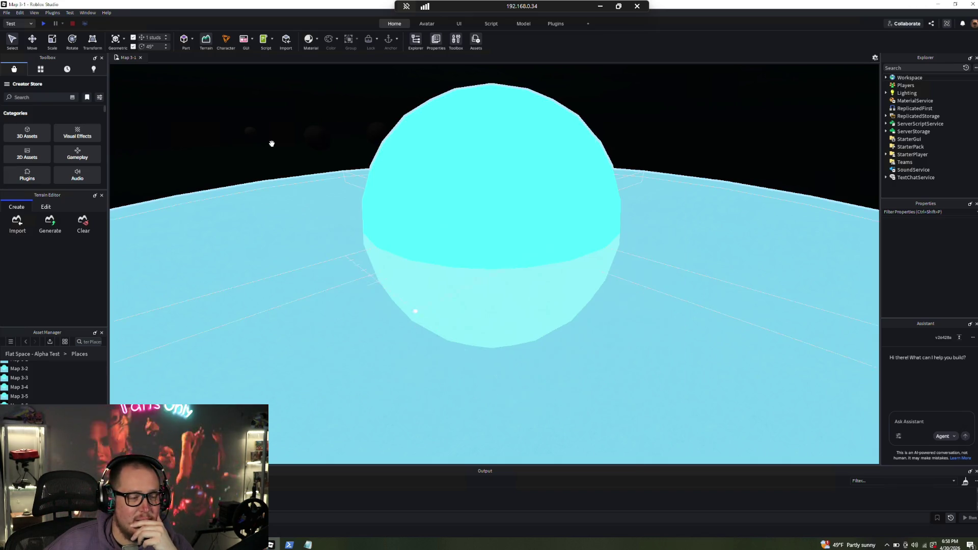
Publish the map over the Map 4-3 place in Flat Space - Alpha Test
click(6, 13)
click(36, 154)
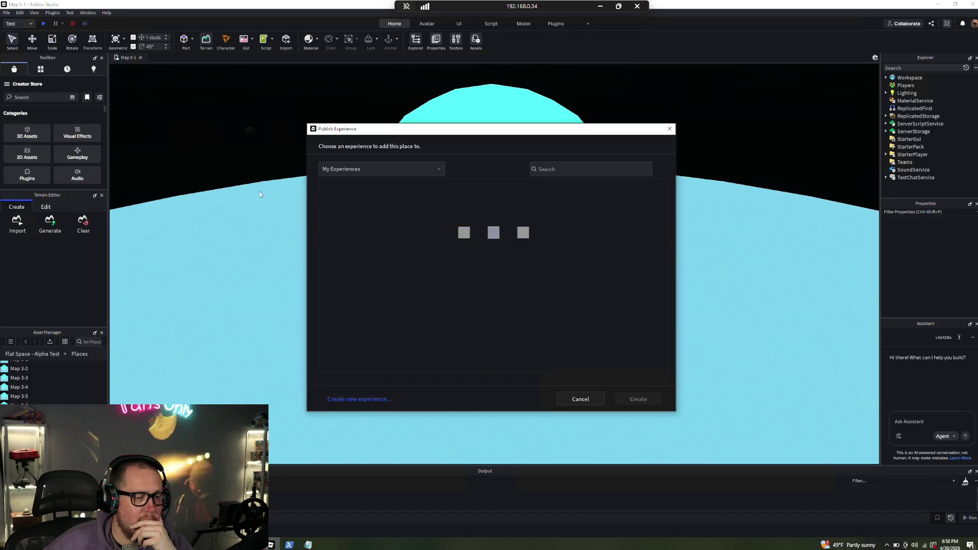
click(351, 221)
scroll(412, 304, down, 5)
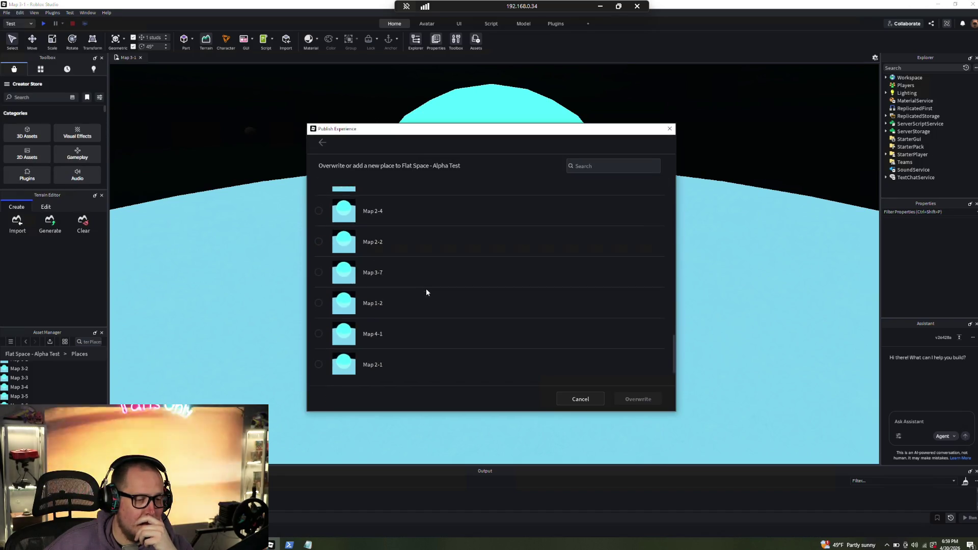
scroll(430, 295, up, 4)
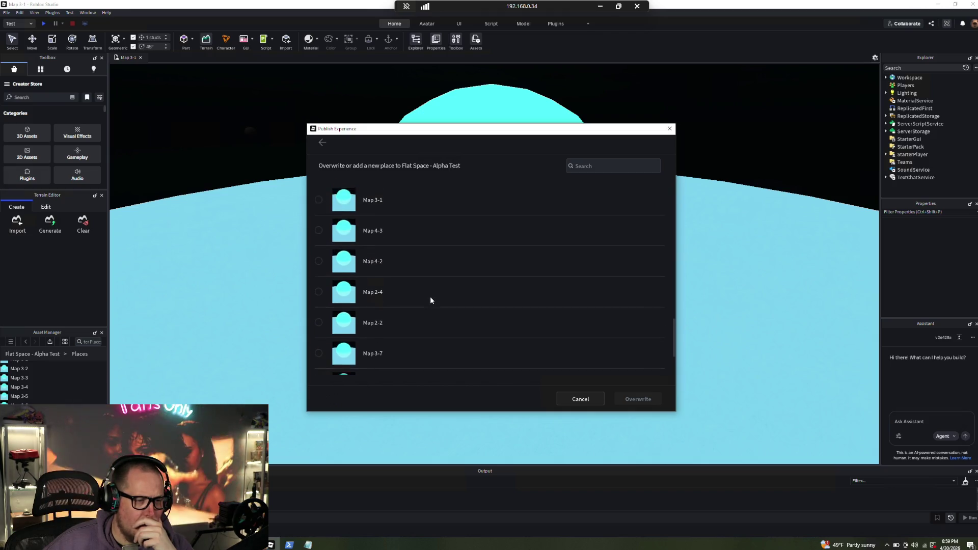
click(367, 259)
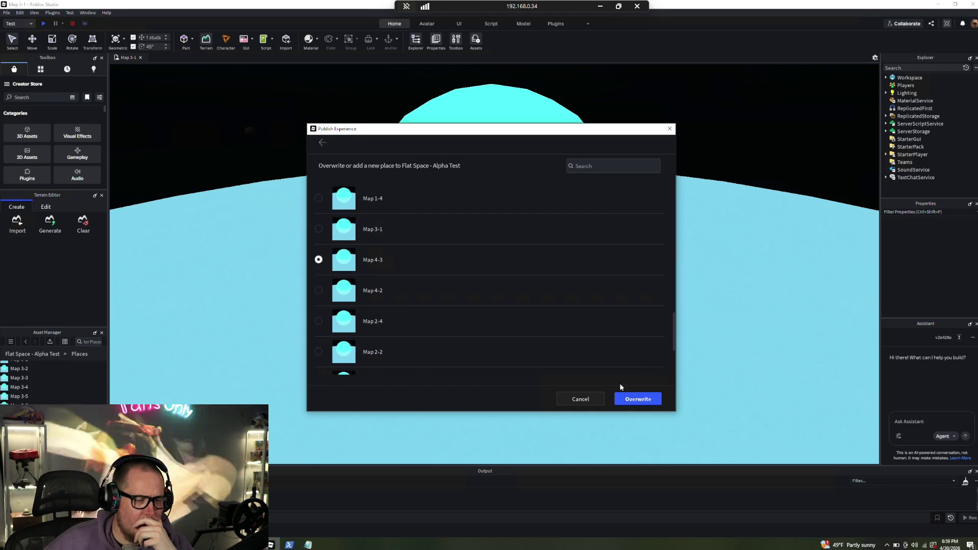
click(640, 400)
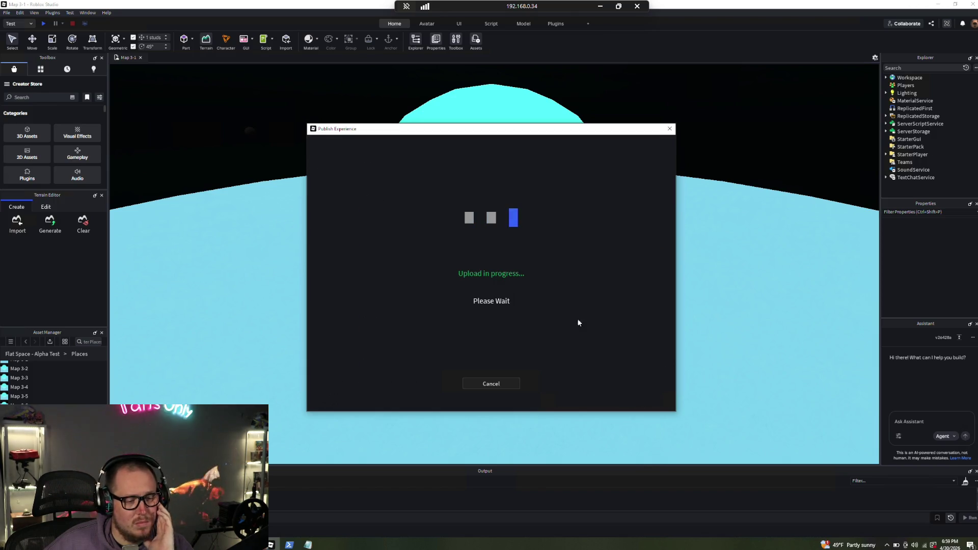
click(530, 405)
click(7, 12)
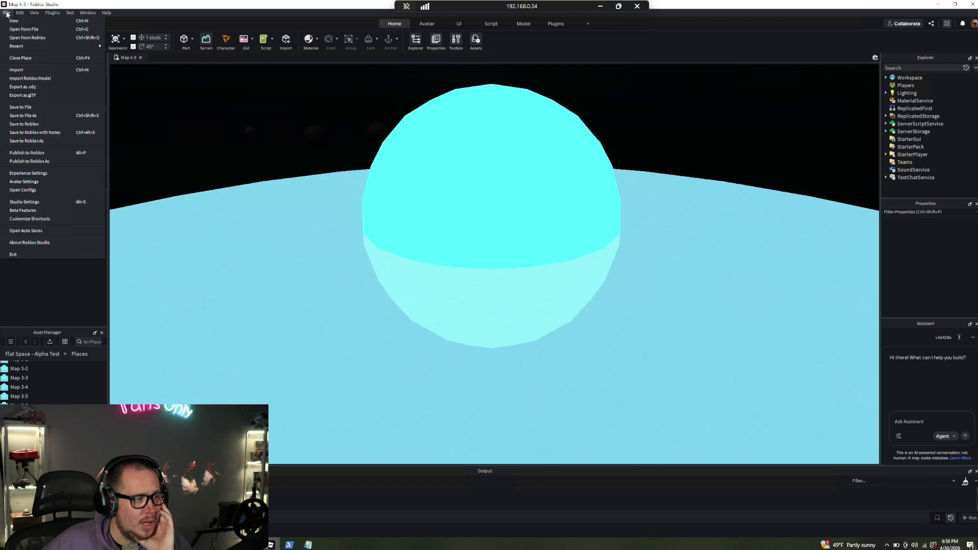
Overwrite the Map 4-2 place in Flat Space - Alpha Test with the current map
click(29, 161)
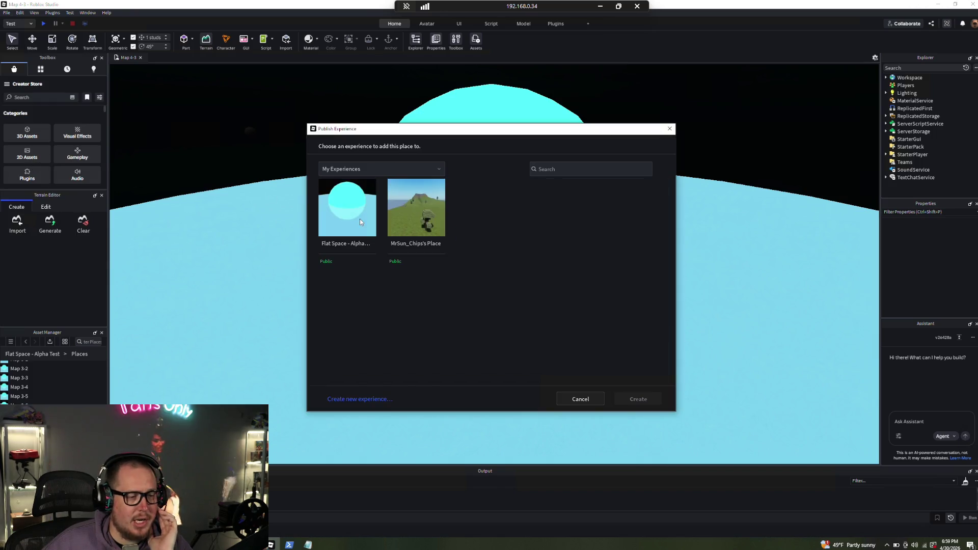
scroll(424, 319, down, 10)
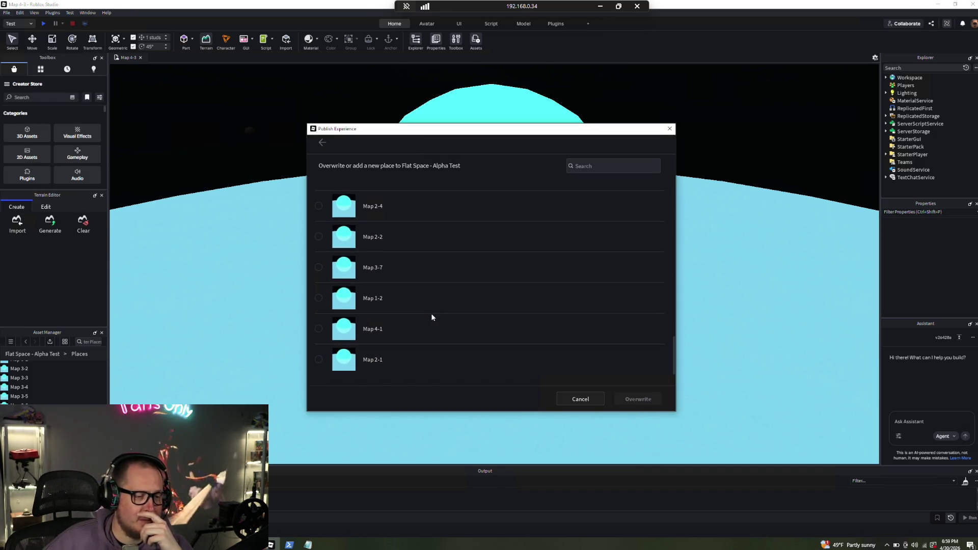
scroll(430, 307, up, 3)
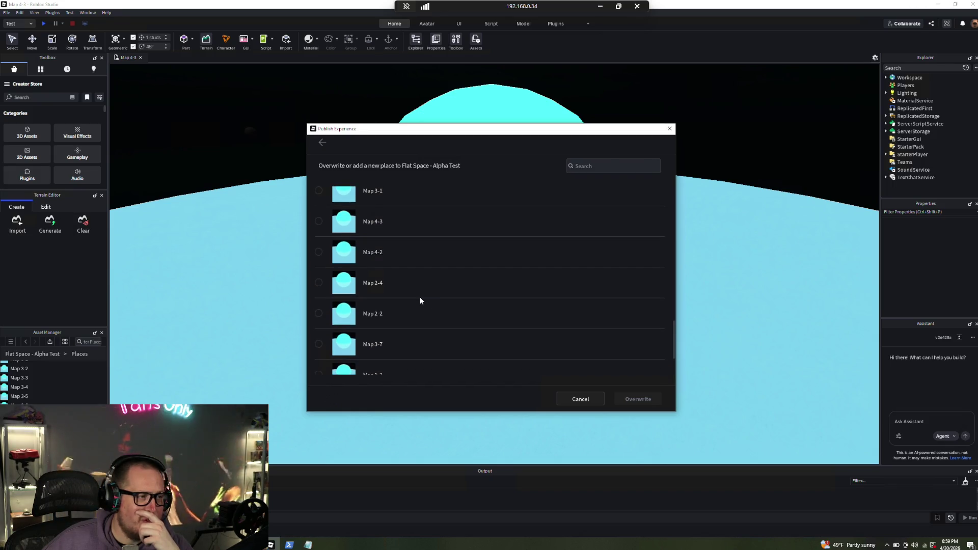
click(380, 250)
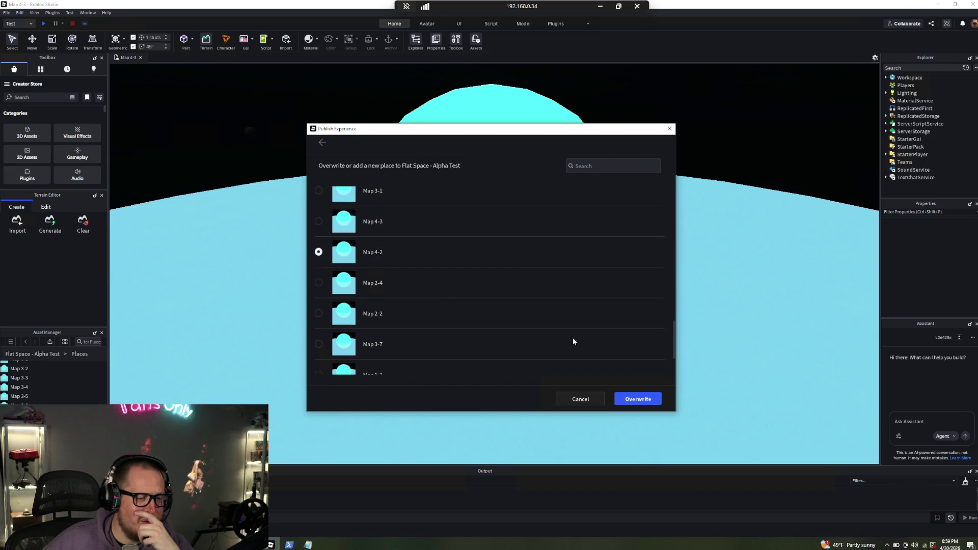
click(634, 398)
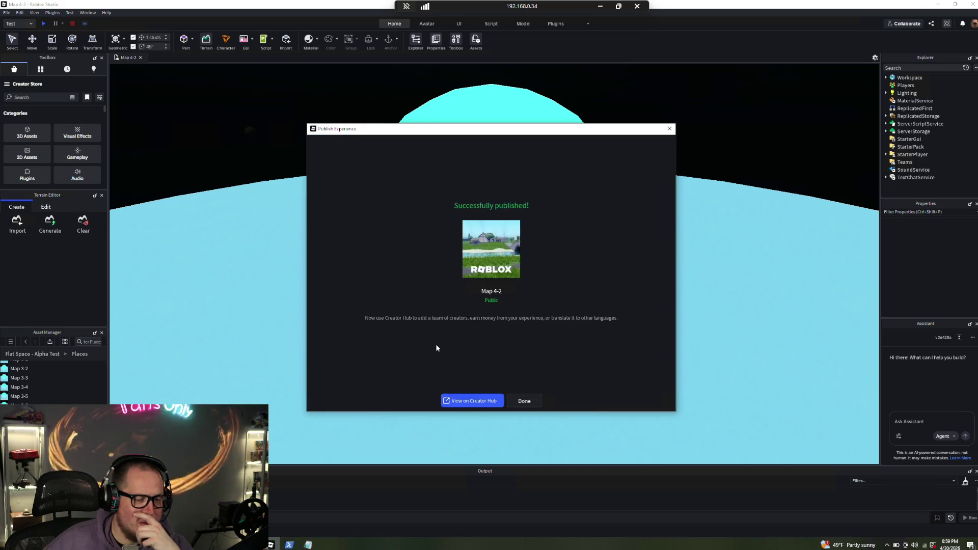
click(473, 400)
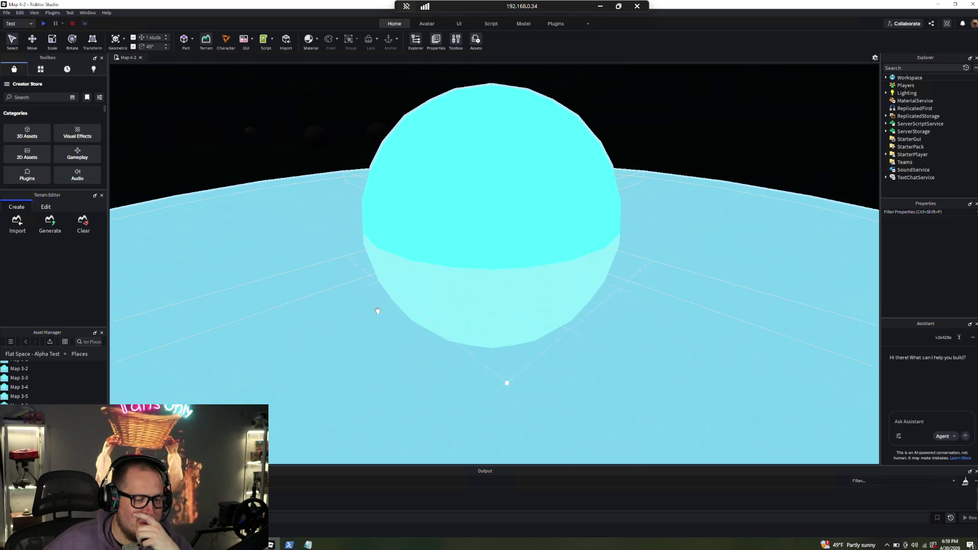
Publish the map over the Map 2-4 place in Flat Space - Alpha Test
click(7, 12)
click(35, 161)
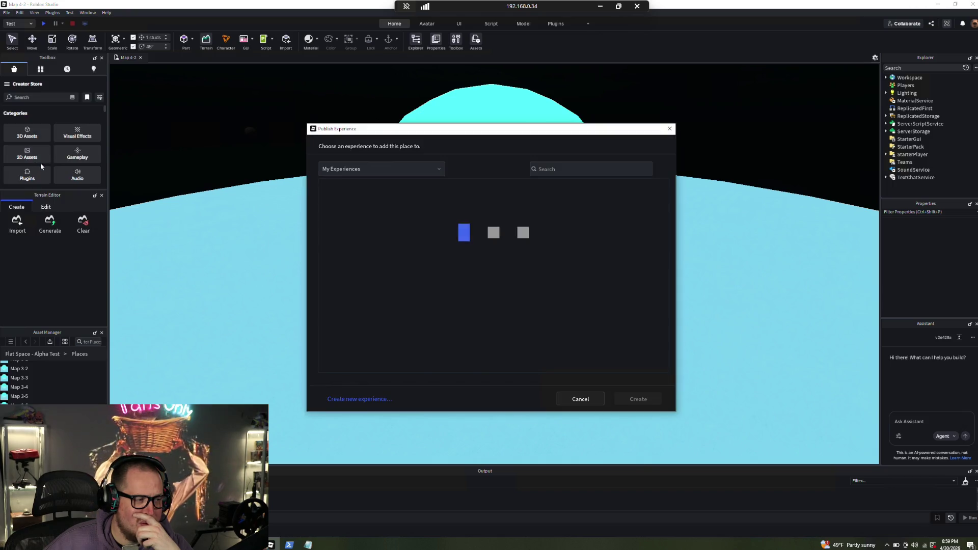
scroll(441, 319, down, 10)
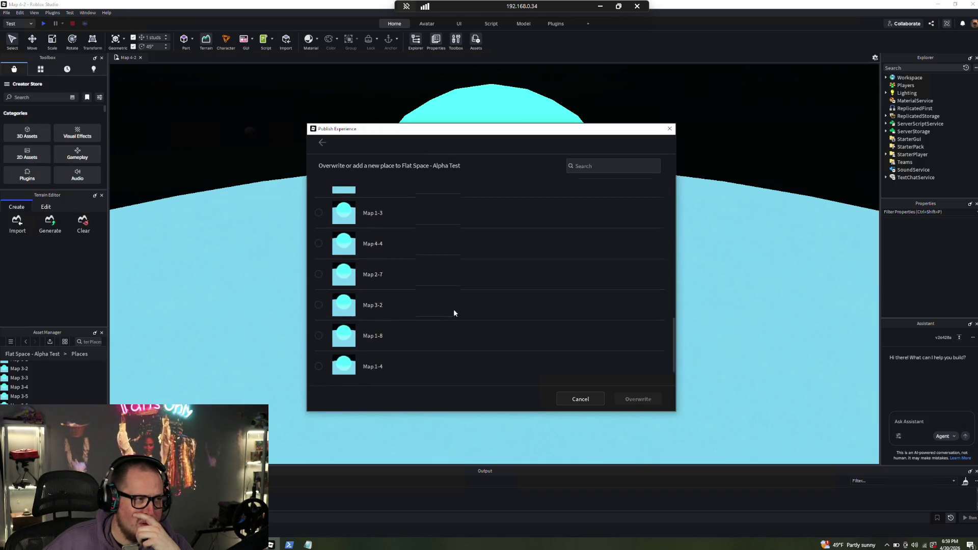
scroll(448, 305, up, 1)
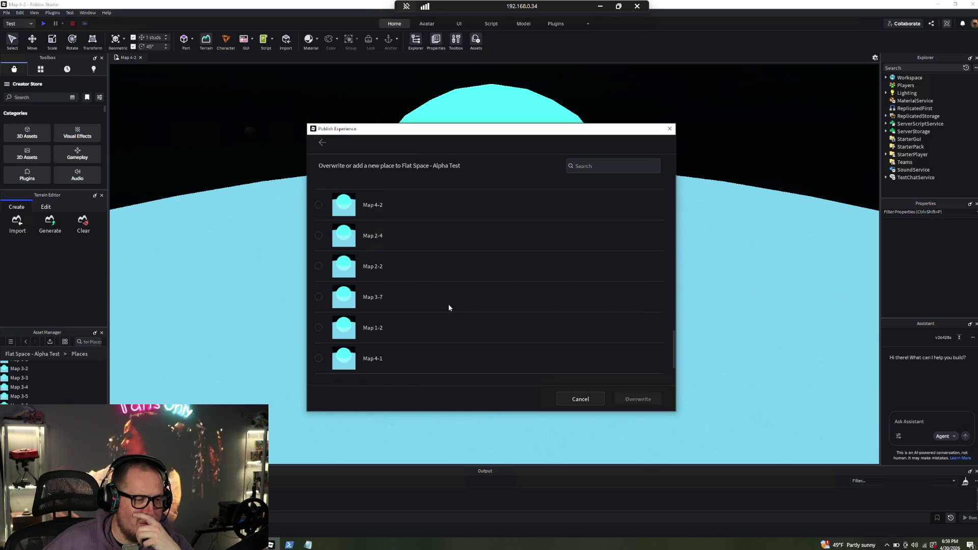
click(381, 246)
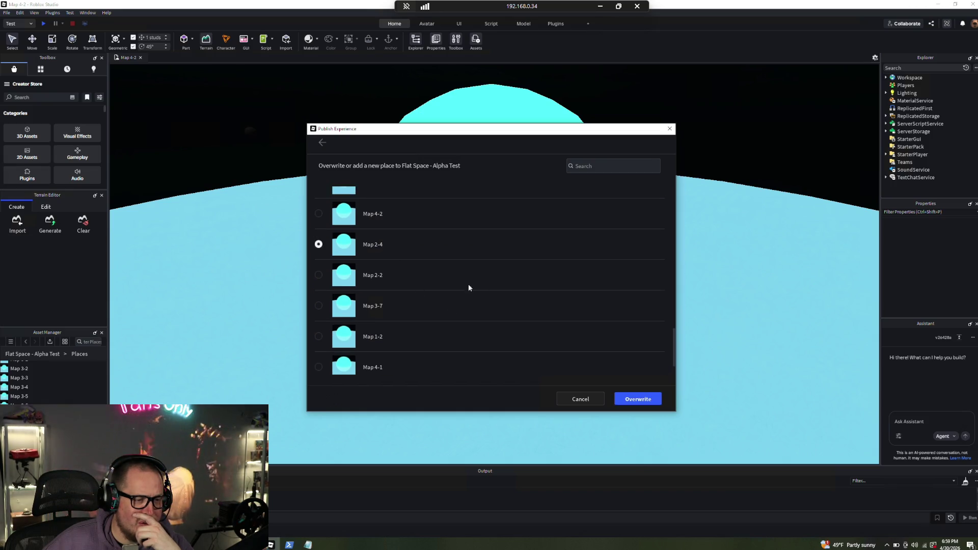
click(634, 400)
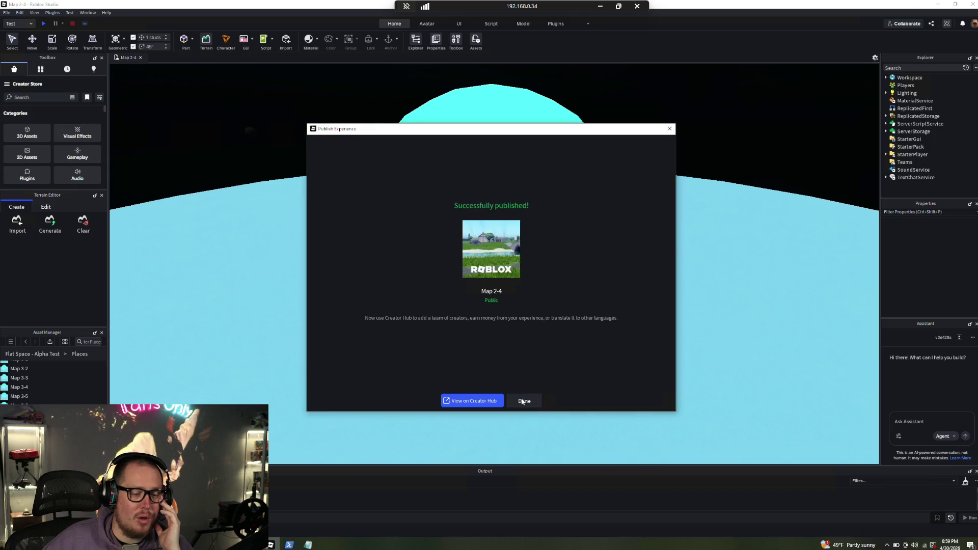
click(523, 402)
Find Map 2-2 in the place list and overwrite it with the current map
click(6, 13)
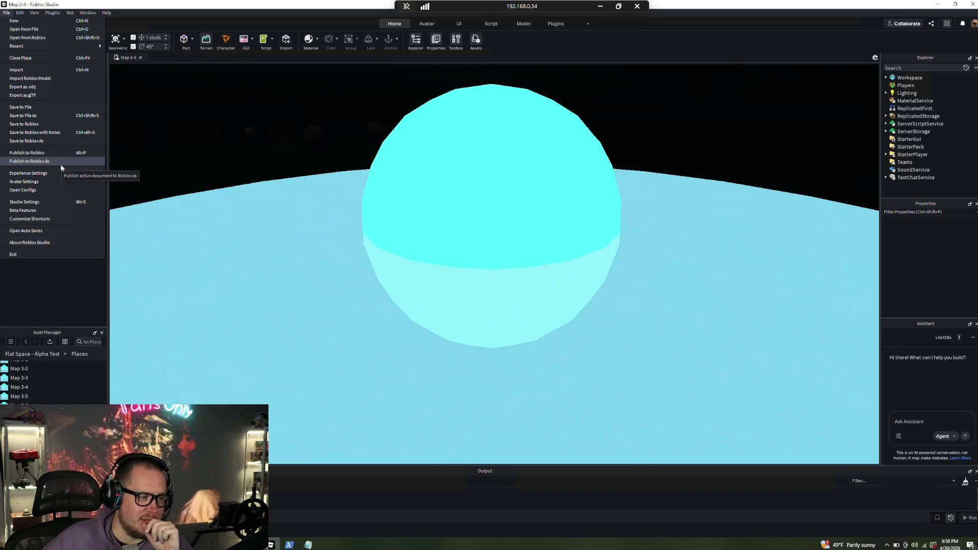
click(29, 161)
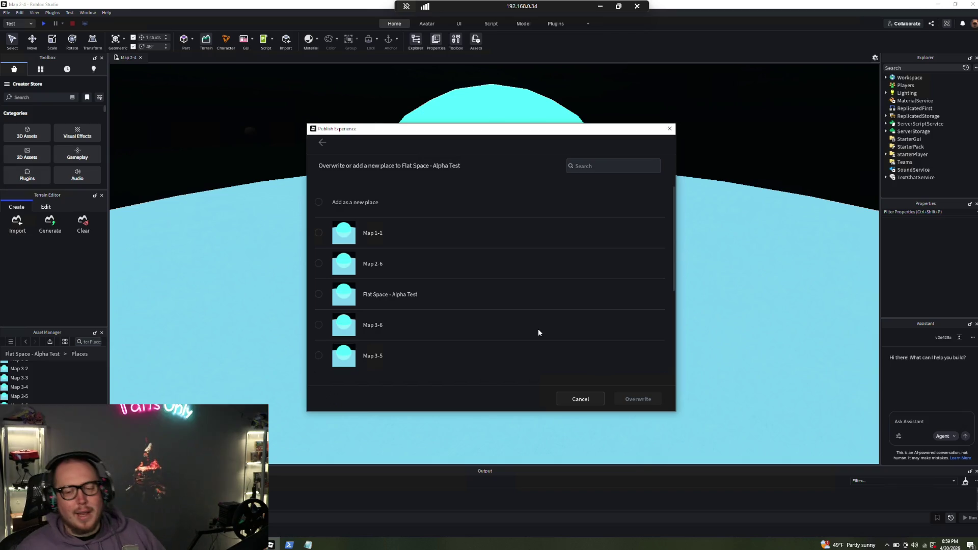
scroll(538, 329, down, 6)
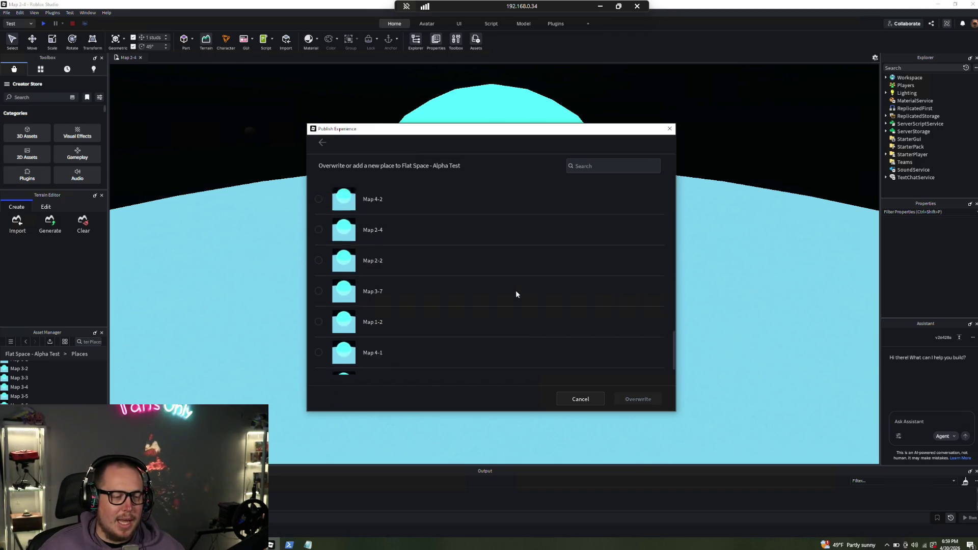
scroll(498, 293, up, 8)
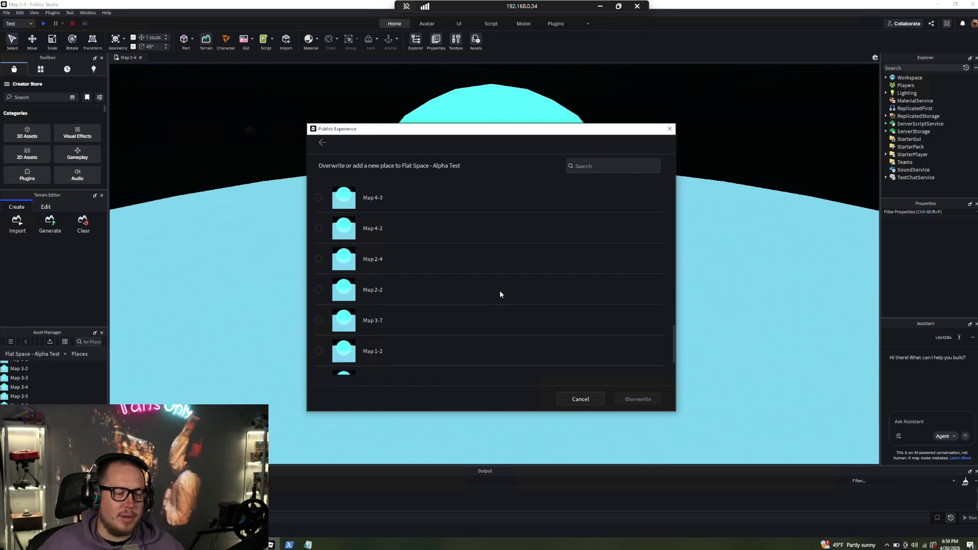
scroll(507, 292, down, 7)
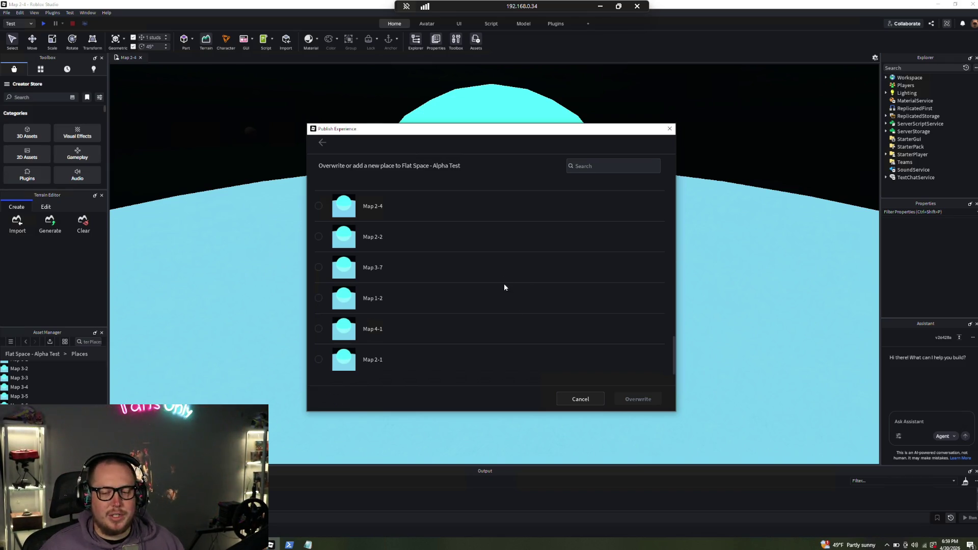
scroll(505, 287, up, 2)
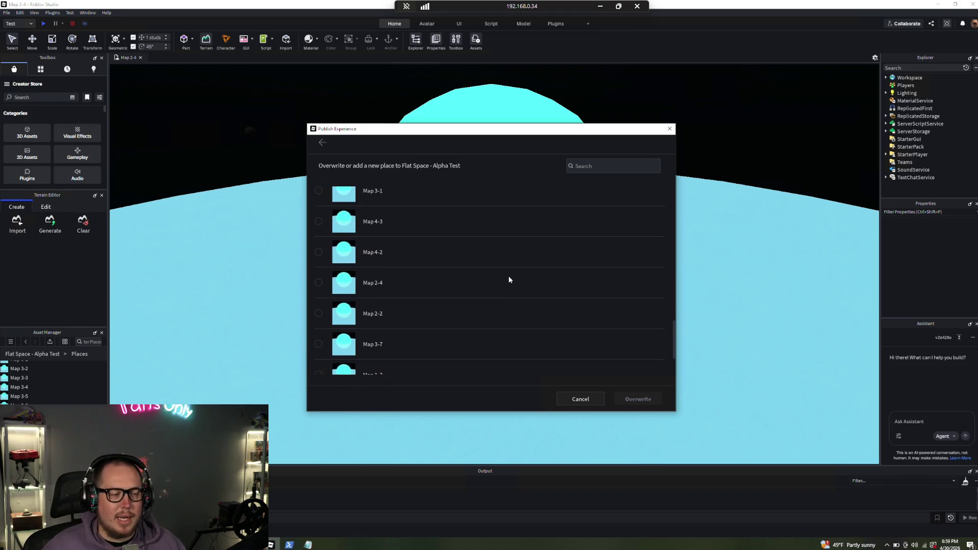
scroll(510, 274, down, 2)
scroll(509, 271, up, 1)
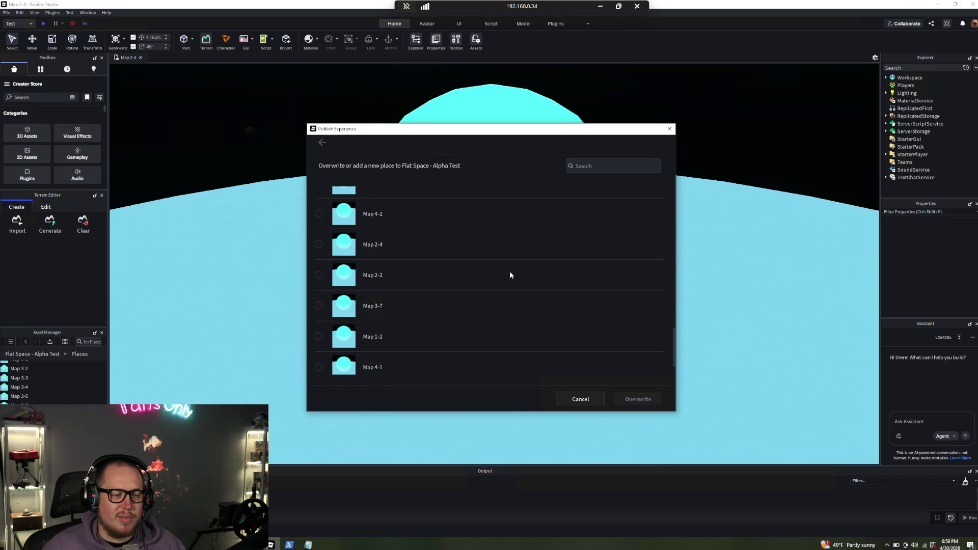
scroll(509, 271, up, 3)
scroll(502, 268, down, 4)
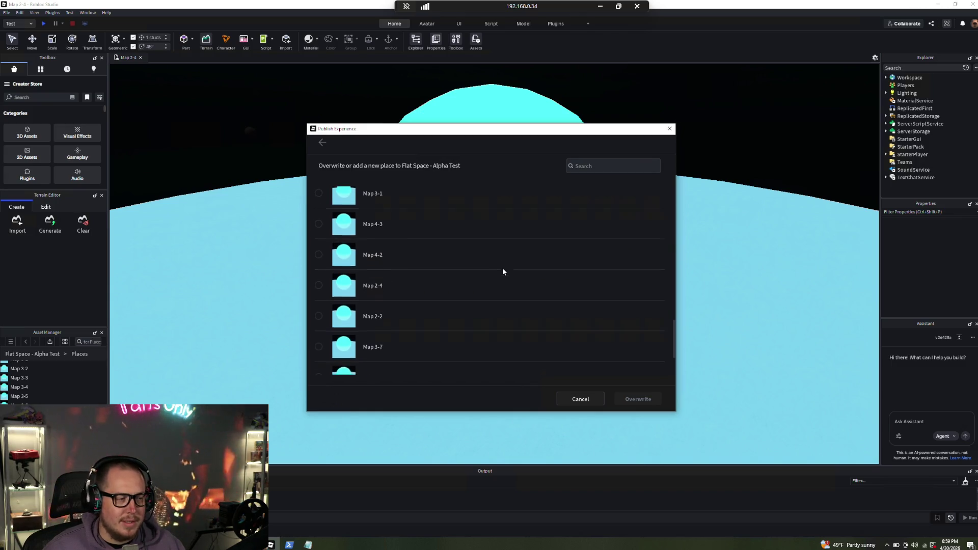
scroll(502, 273, up, 3)
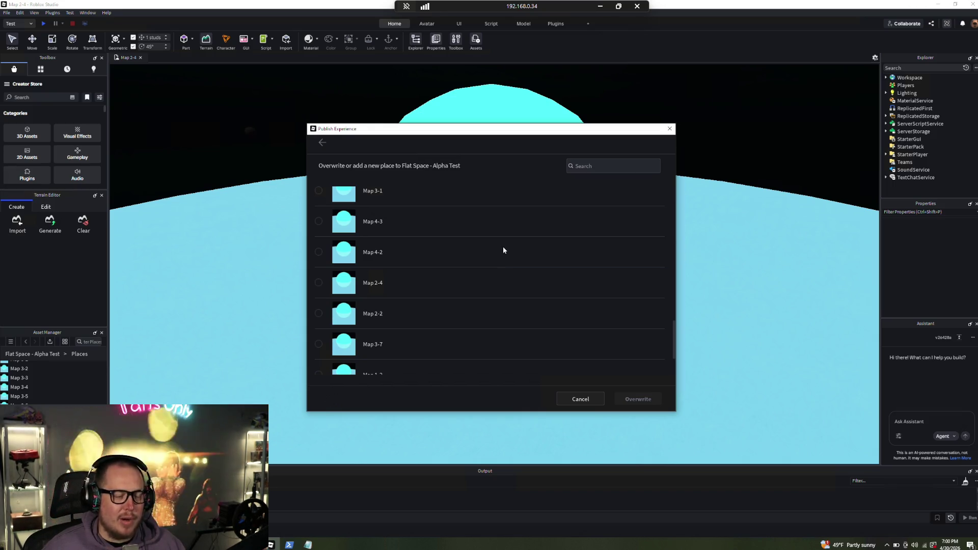
scroll(496, 255, up, 1)
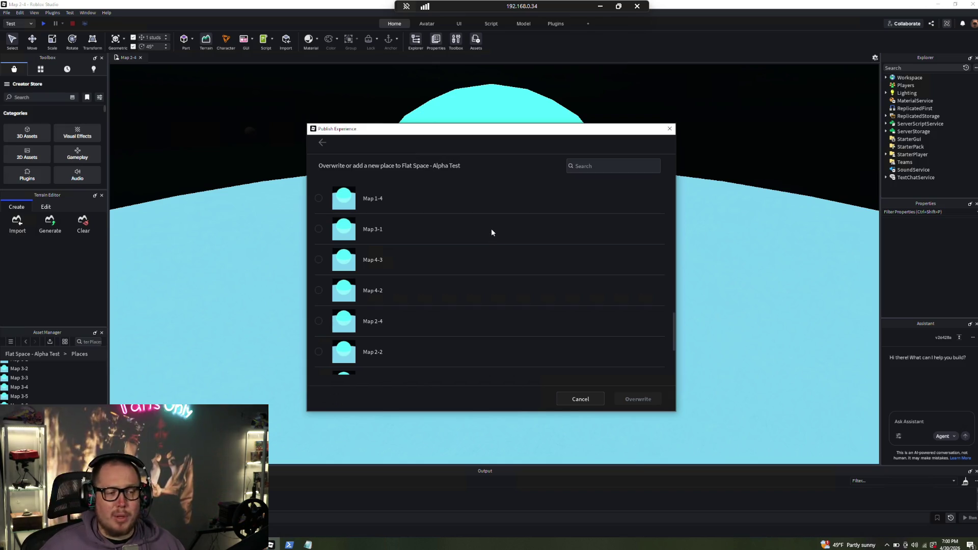
scroll(421, 233, down, 3)
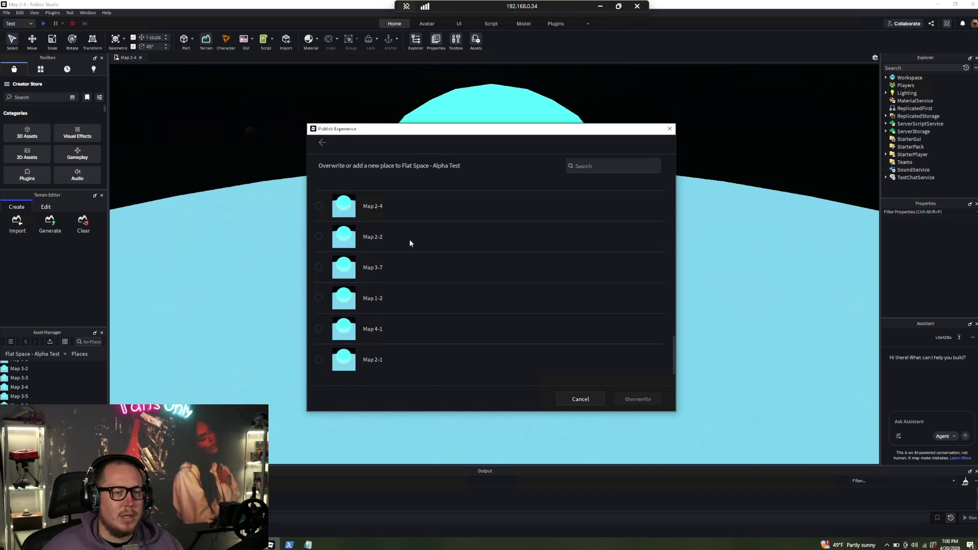
scroll(410, 245, up, 2)
scroll(405, 240, down, 2)
click(391, 240)
click(639, 399)
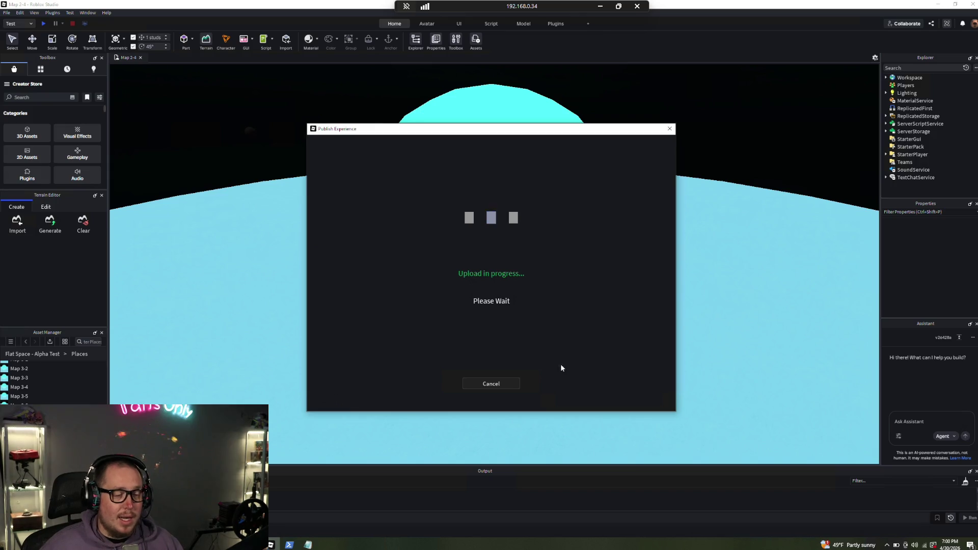
click(469, 399)
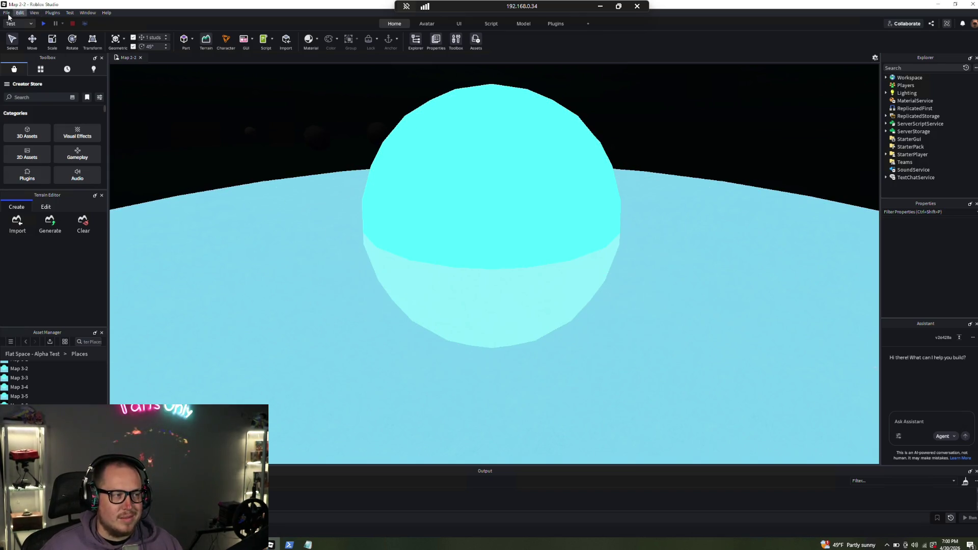
Overwrite the Map 3-7 place in Flat Space - Alpha Test with the current map
click(7, 12)
click(53, 157)
click(369, 207)
scroll(454, 302, down, 5)
scroll(453, 300, down, 5)
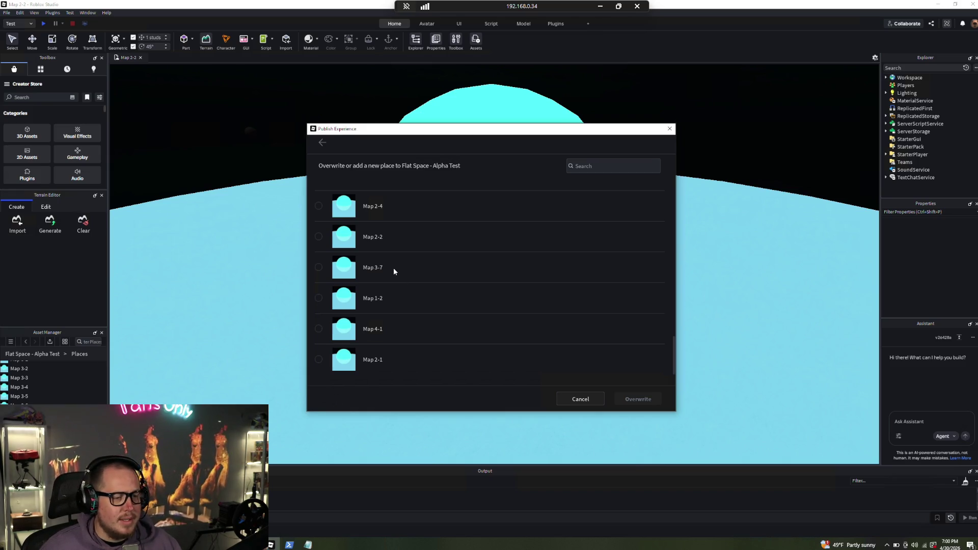
click(394, 267)
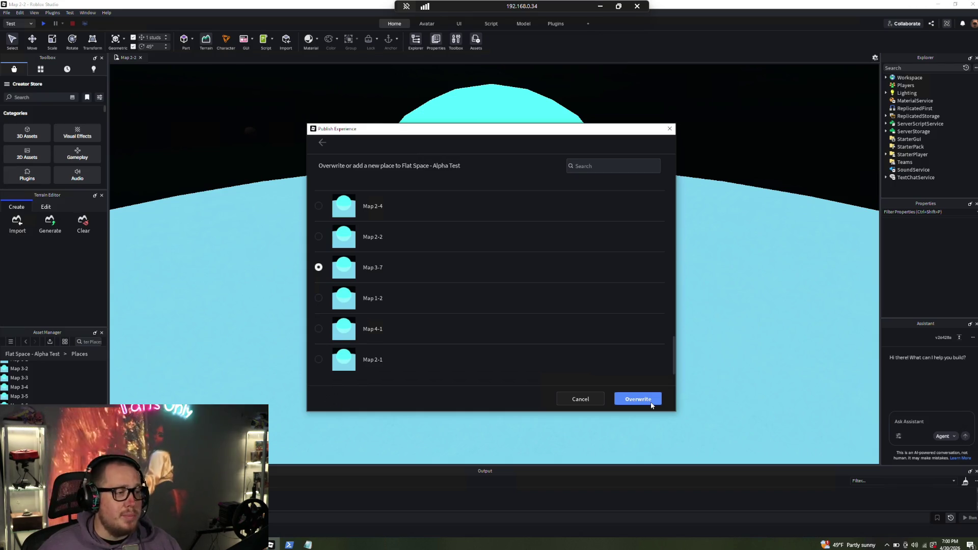
click(652, 403)
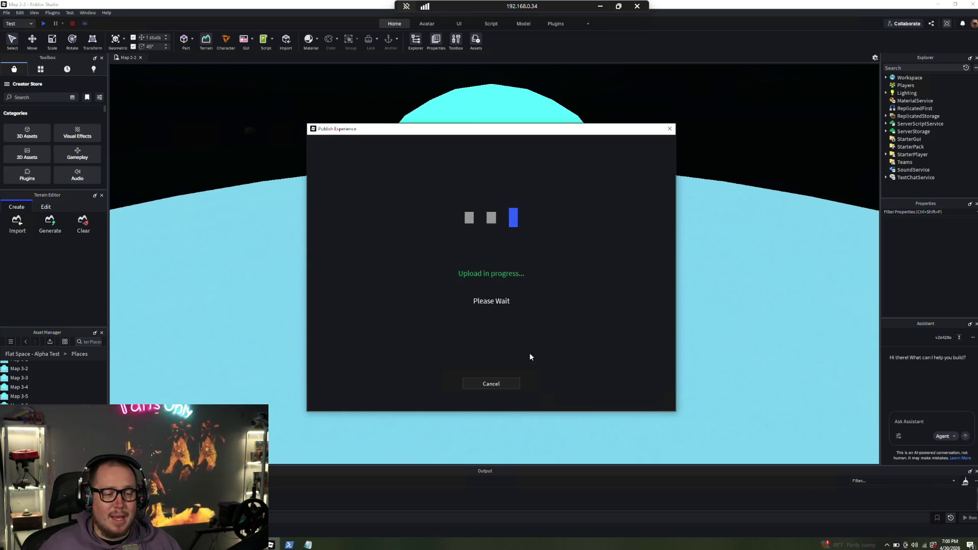
click(524, 401)
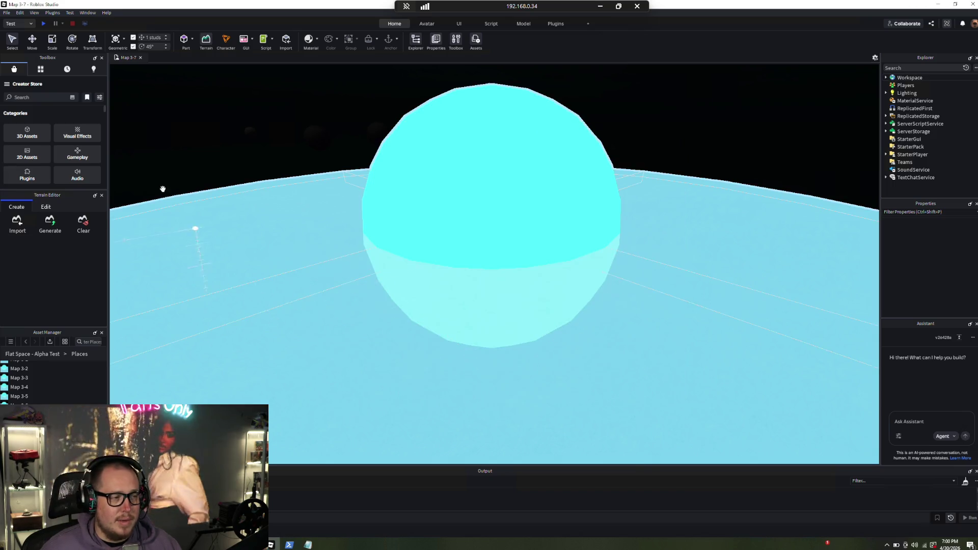
Publish the map over the Map 1-2 place in Flat Space - Alpha Test
click(7, 12)
click(51, 162)
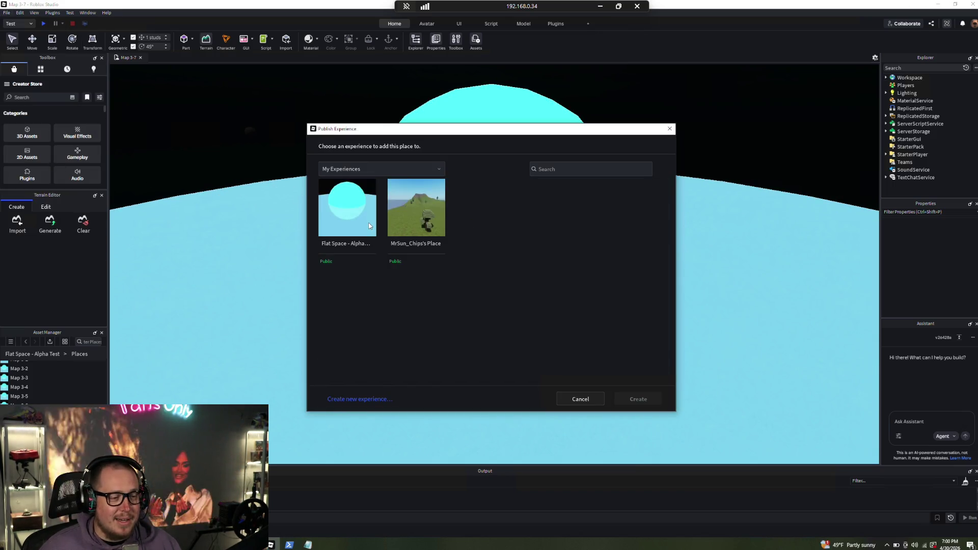
scroll(397, 250, down, 5)
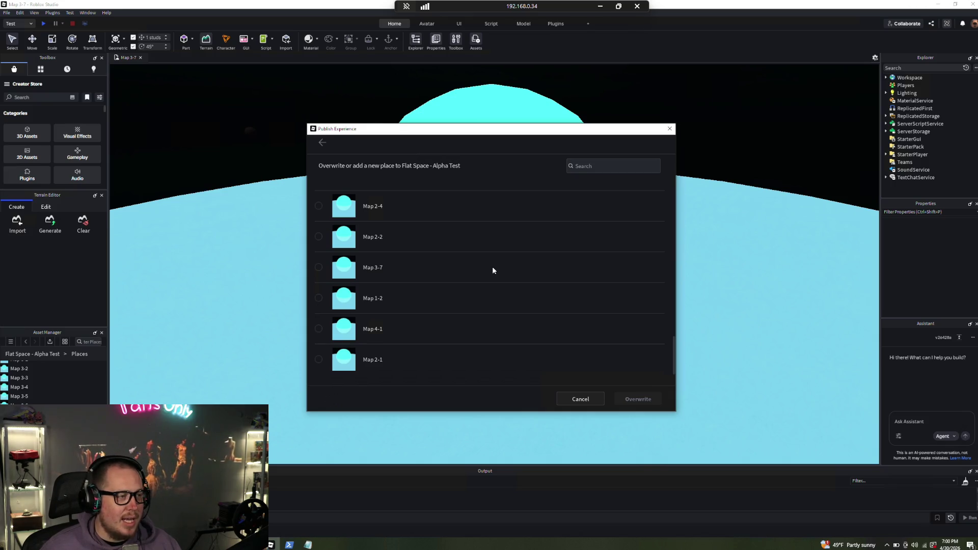
click(386, 304)
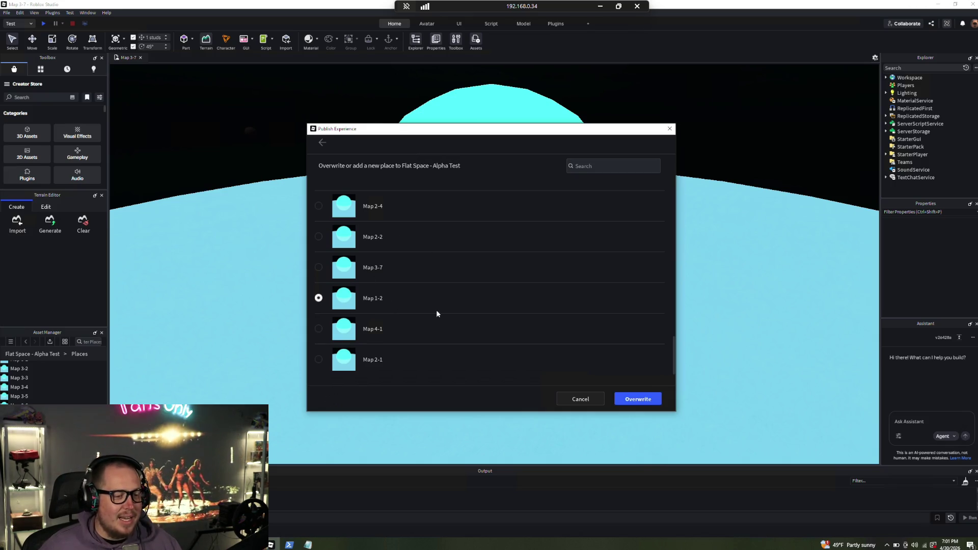
click(640, 400)
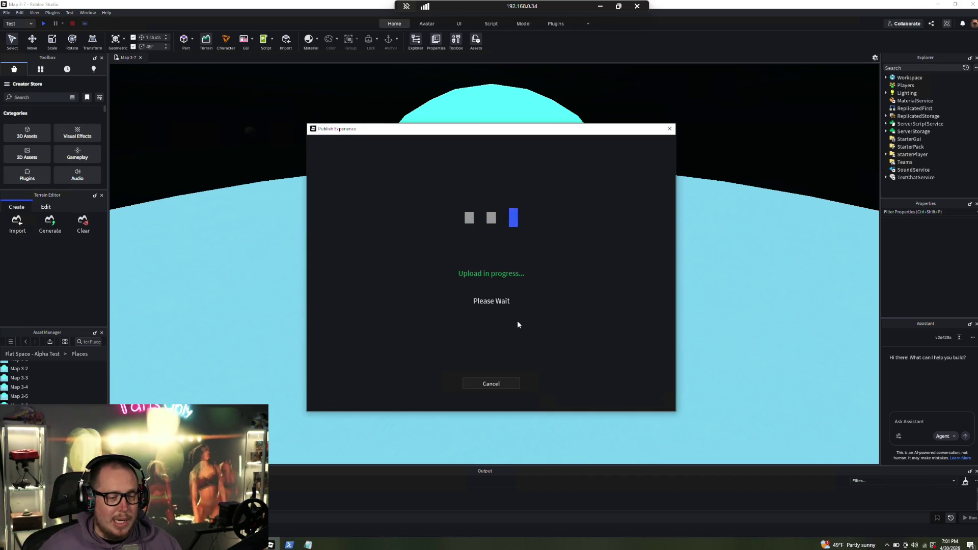
click(523, 401)
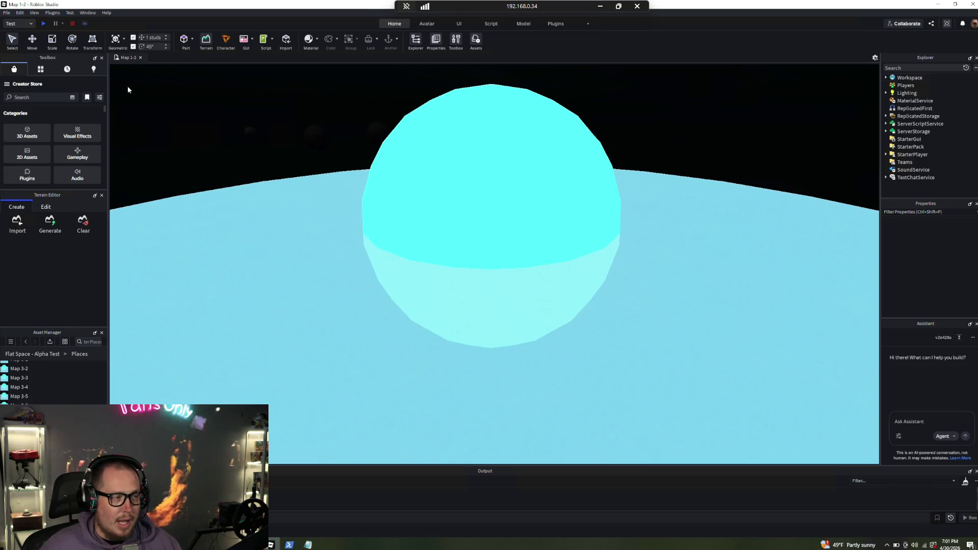
Overwrite the Map 1-2 place in Flat Space - Alpha Test with the current map
click(7, 12)
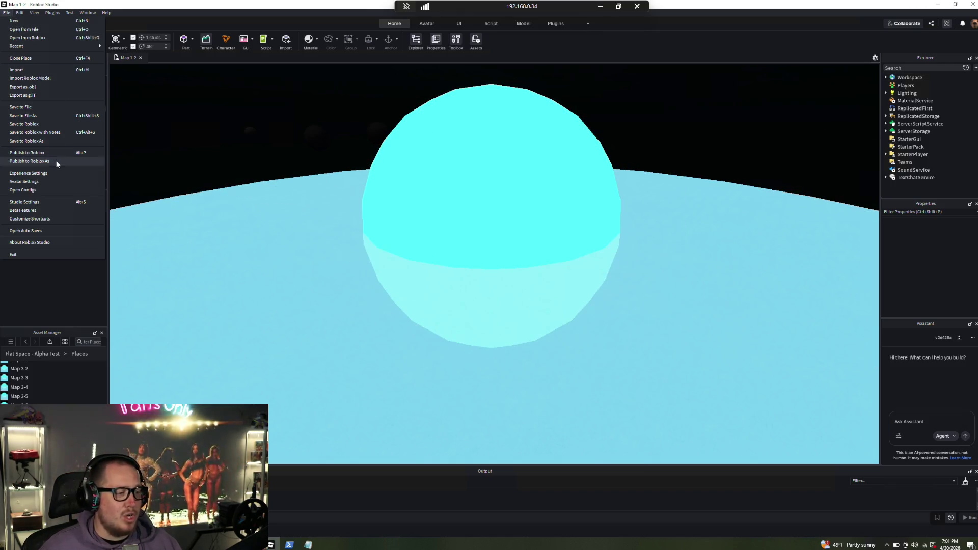
click(36, 161)
click(345, 208)
scroll(433, 324, down, 5)
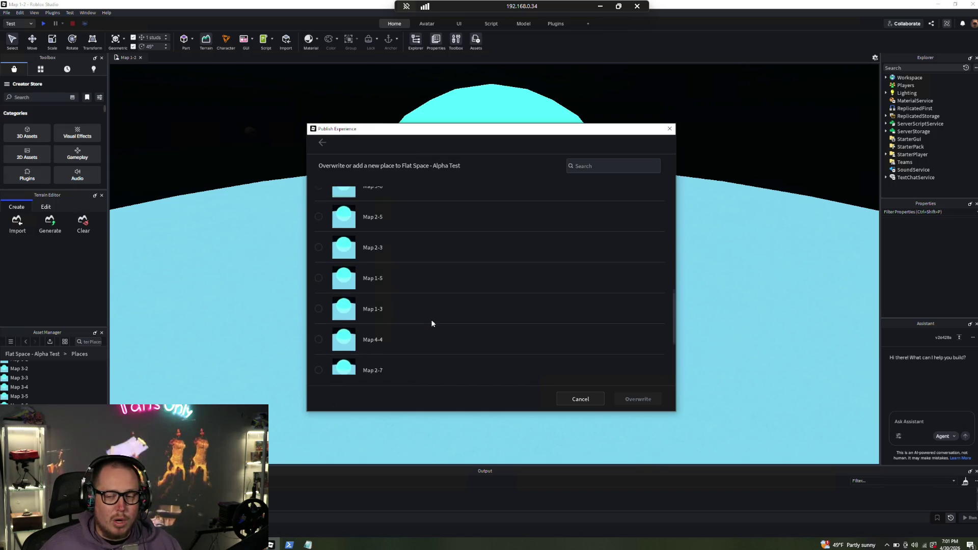
scroll(434, 326, down, 5)
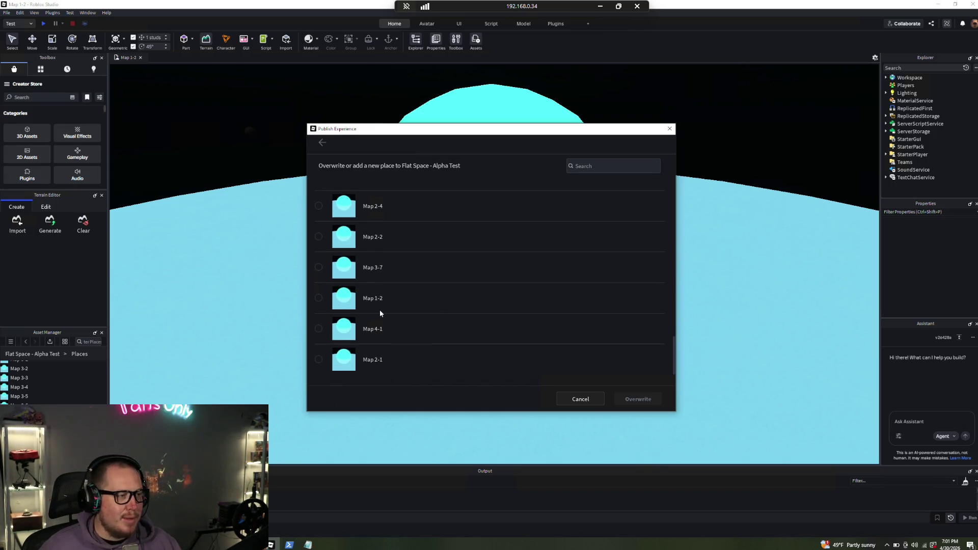
click(394, 302)
click(637, 399)
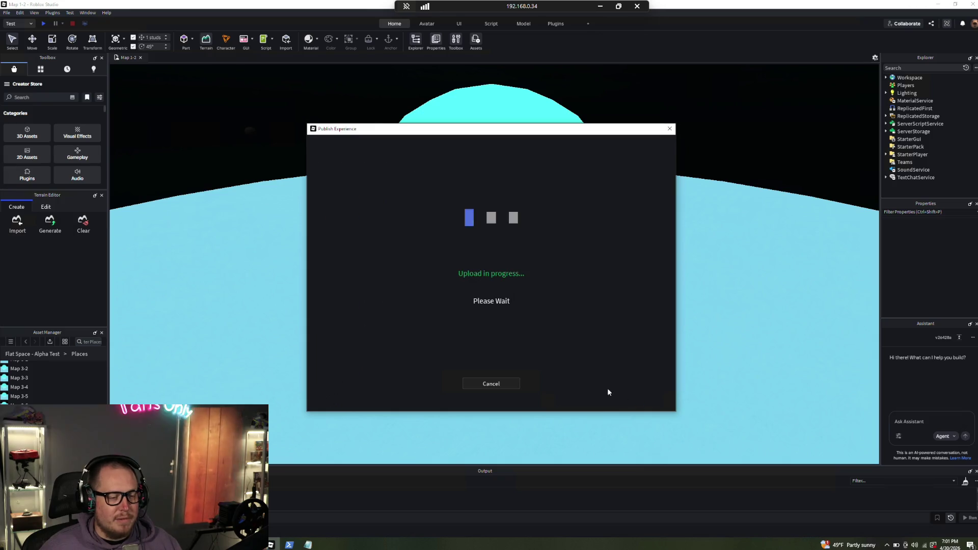
click(525, 399)
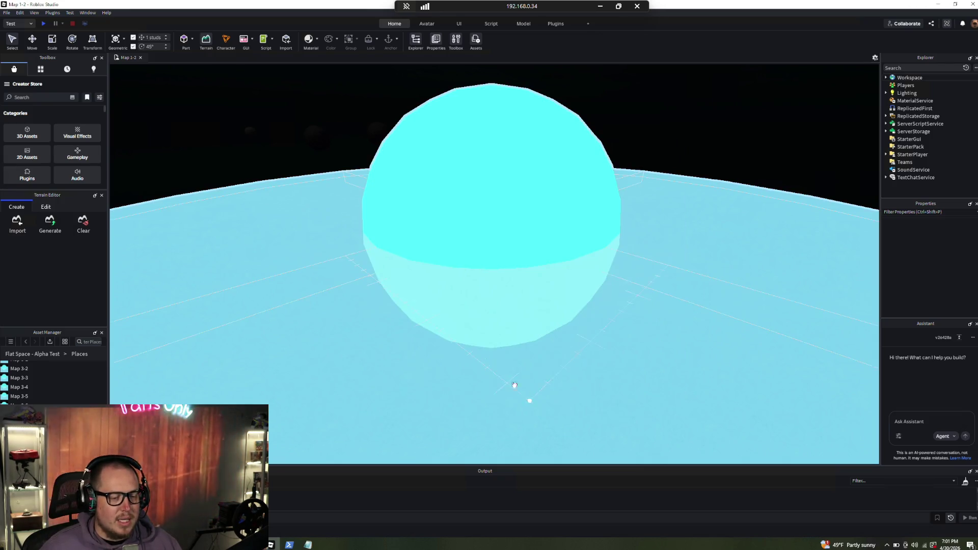
Publish the map over the Map 4-1 place in Flat Space - Alpha Test
click(6, 12)
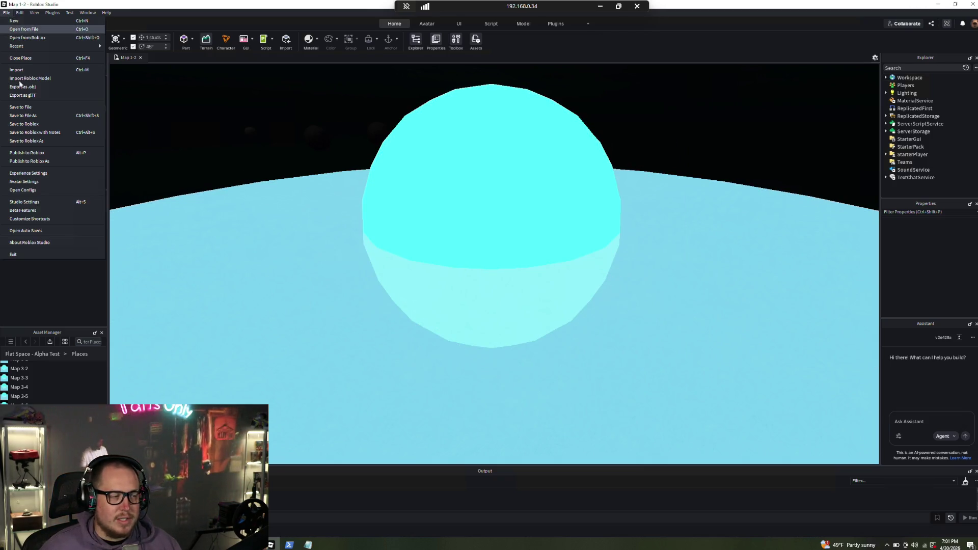
click(37, 162)
click(352, 212)
scroll(449, 262, down, 5)
scroll(447, 261, down, 5)
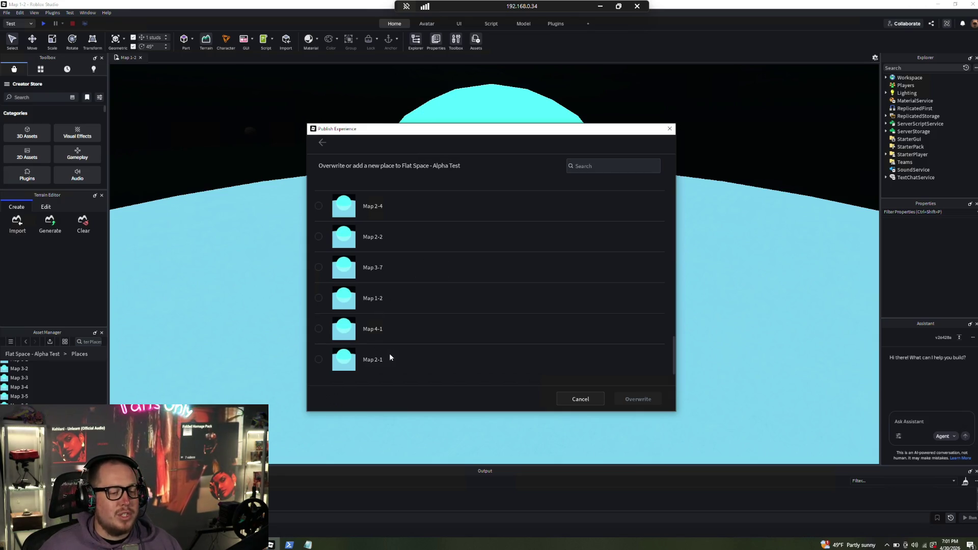
click(378, 328)
click(637, 400)
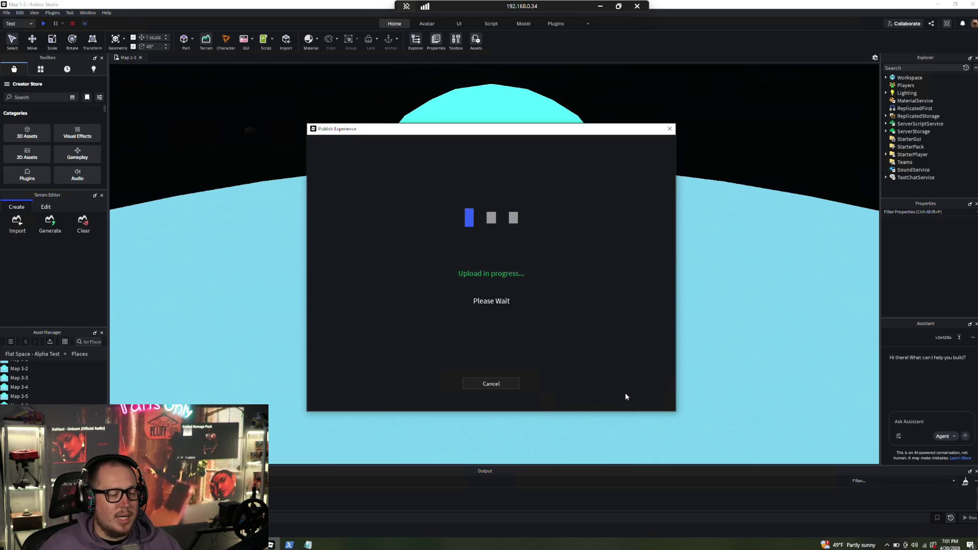
click(525, 400)
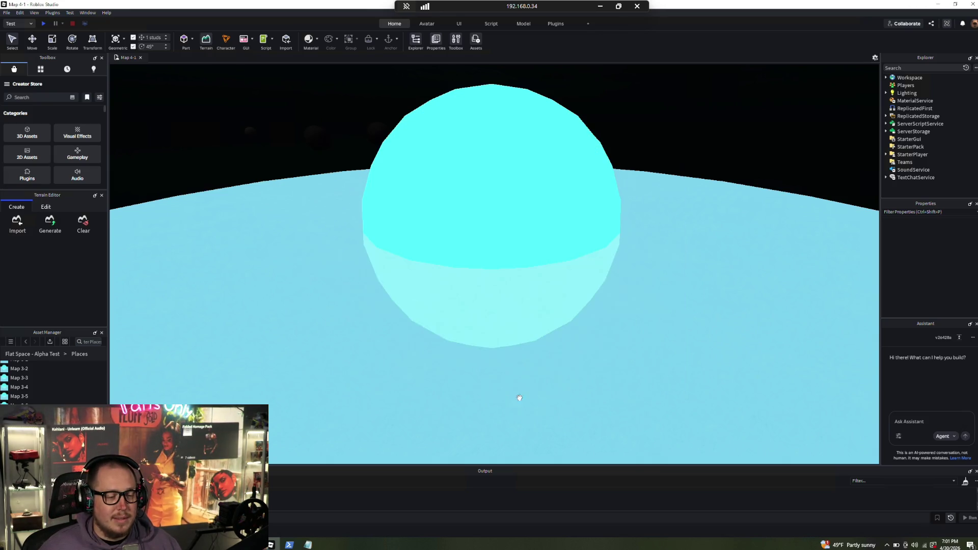
Start overwriting the Map 2-1 place with the current map
click(7, 13)
click(44, 161)
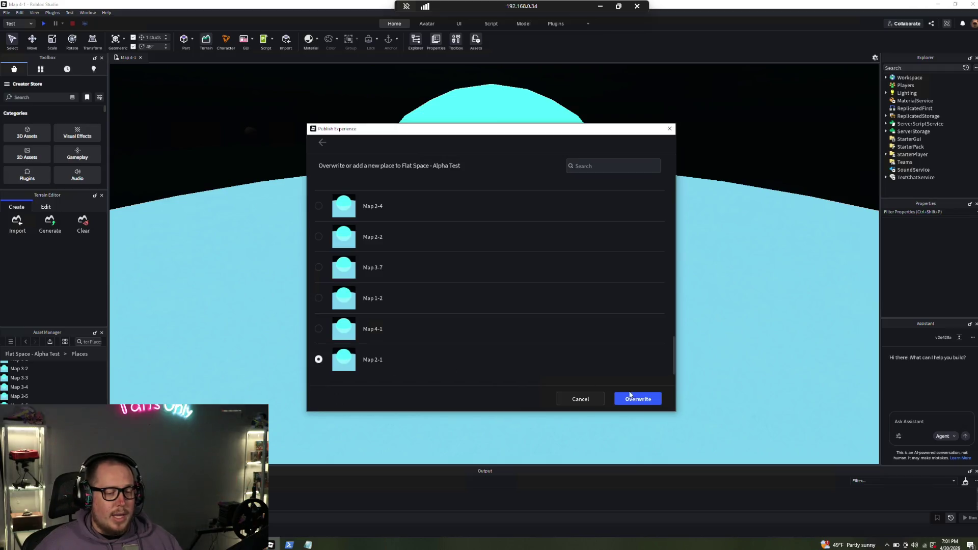
click(637, 398)
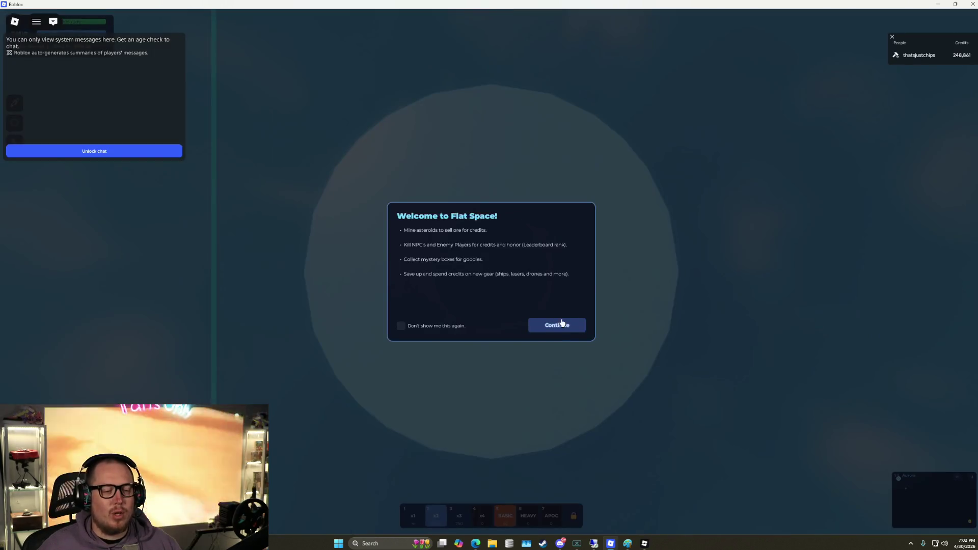
Dismiss the Aurora Base welcome, thrust the ship away, and shoot down the nearby Sentinel for 8 credits
click(560, 325)
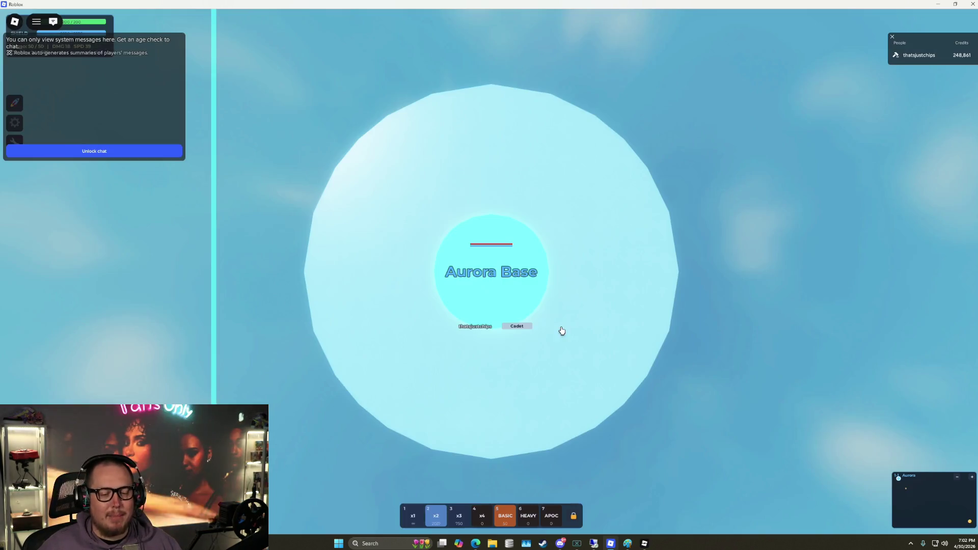
key(w)
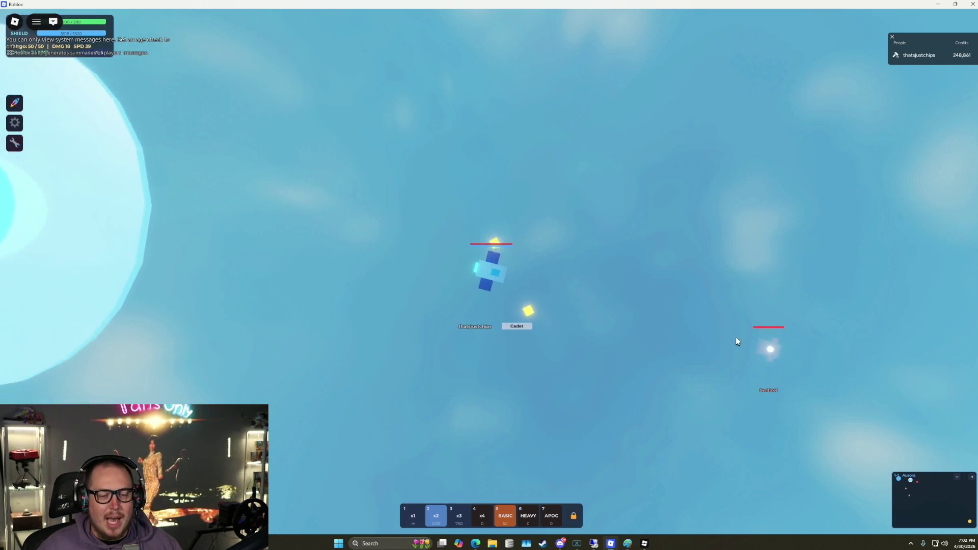
click(736, 339)
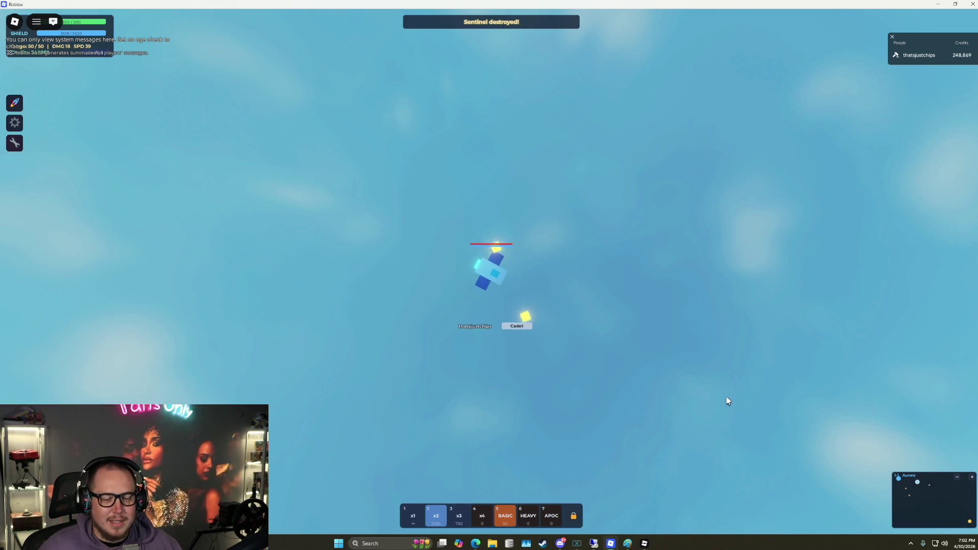
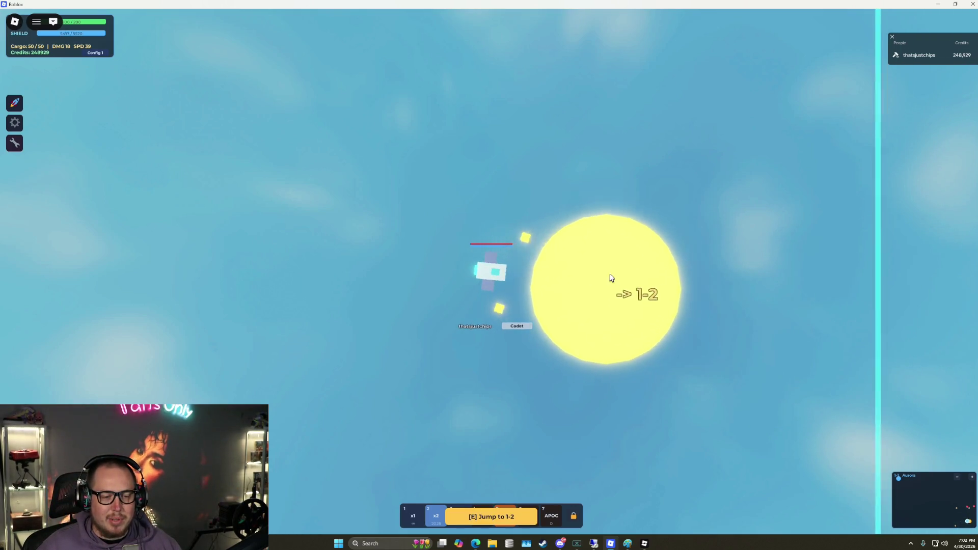
Jump through the portal into map 1-2 and fly the ship clear of the arrival portal
key(e)
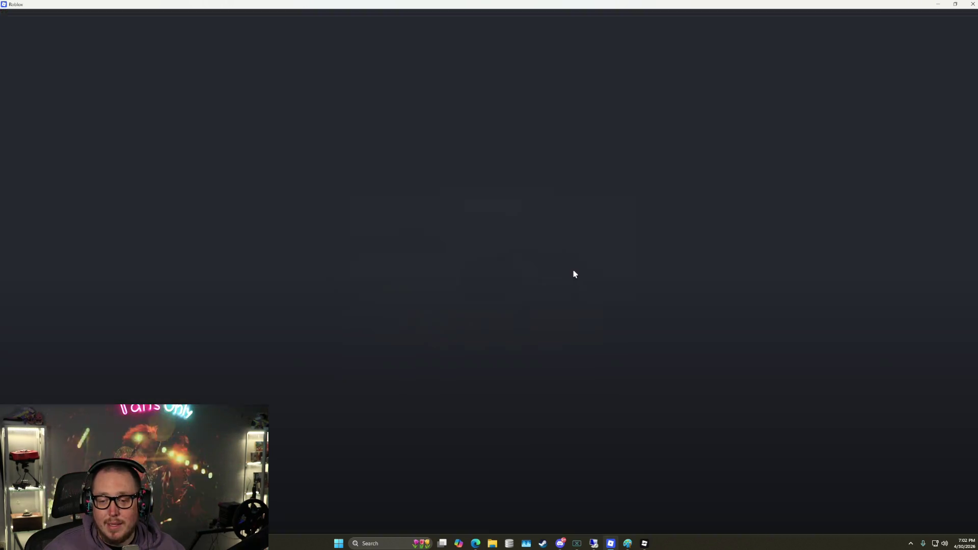
key(w)
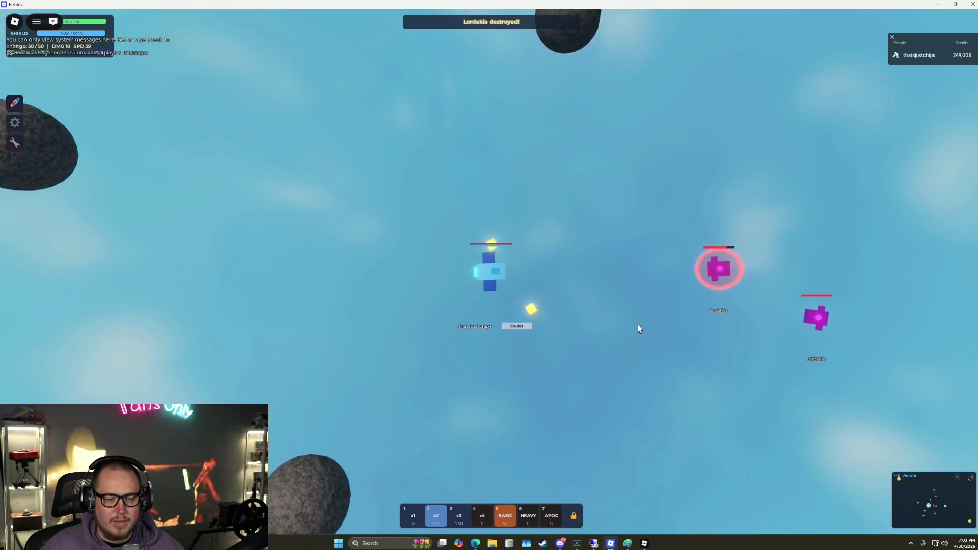
Target the Lordakia and Streuner, enlarge the minimap, and jump through the '-> 1-4' portal
click(640, 217)
click(327, 400)
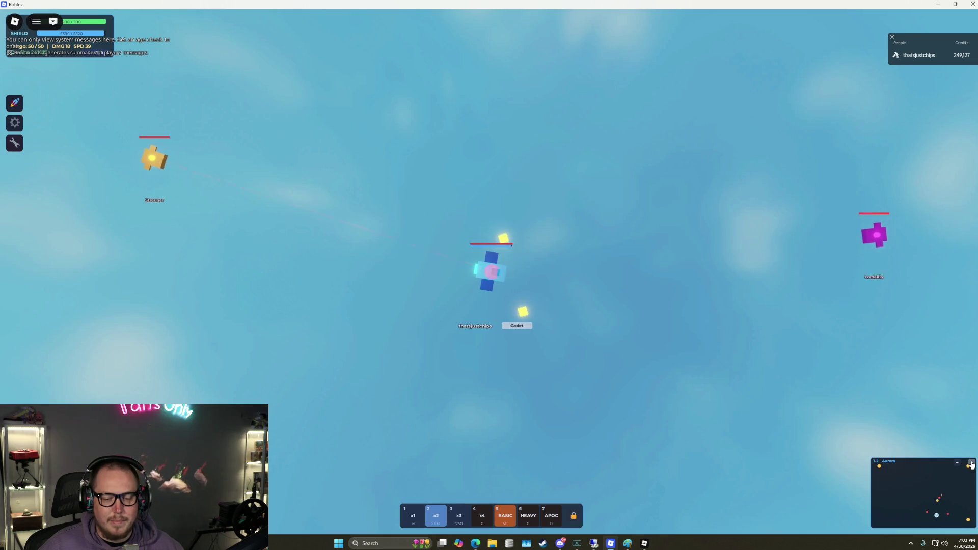
click(972, 463)
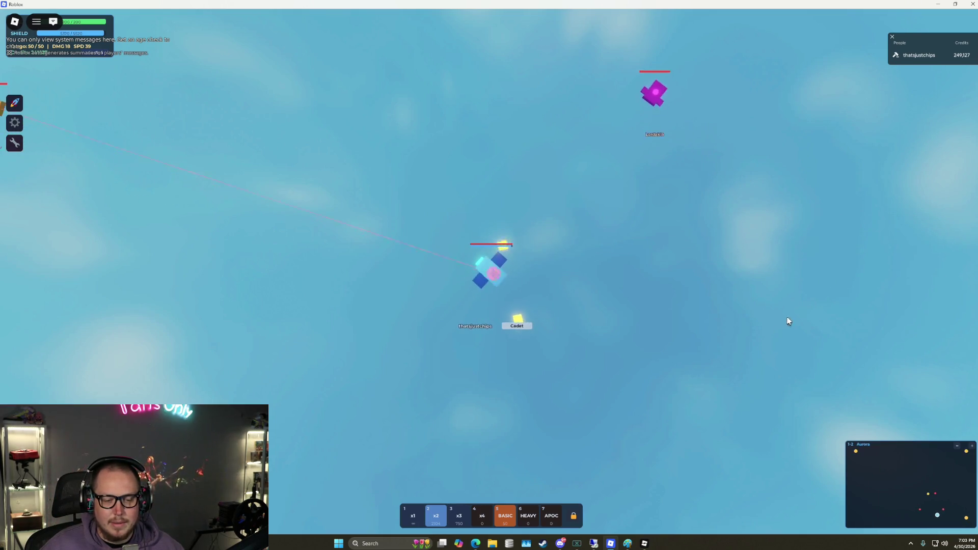
click(968, 520)
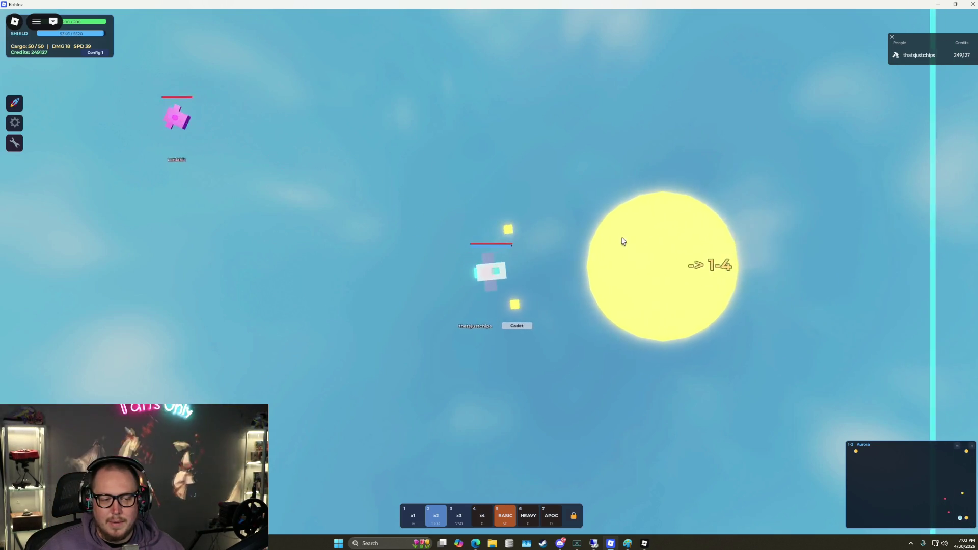
key(e)
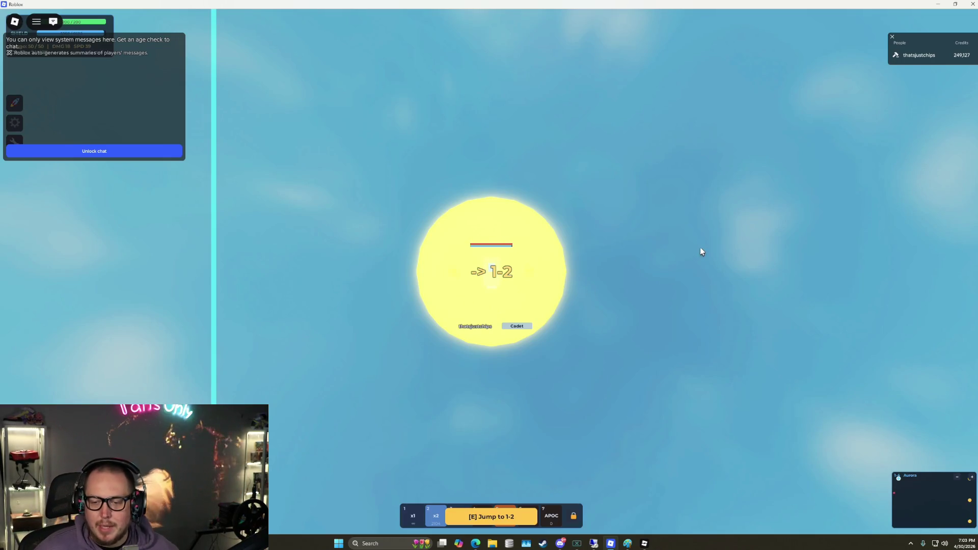
Fly right across map 1-4 past the asteroids until reaching the '-> 4-1' portal
key(d)
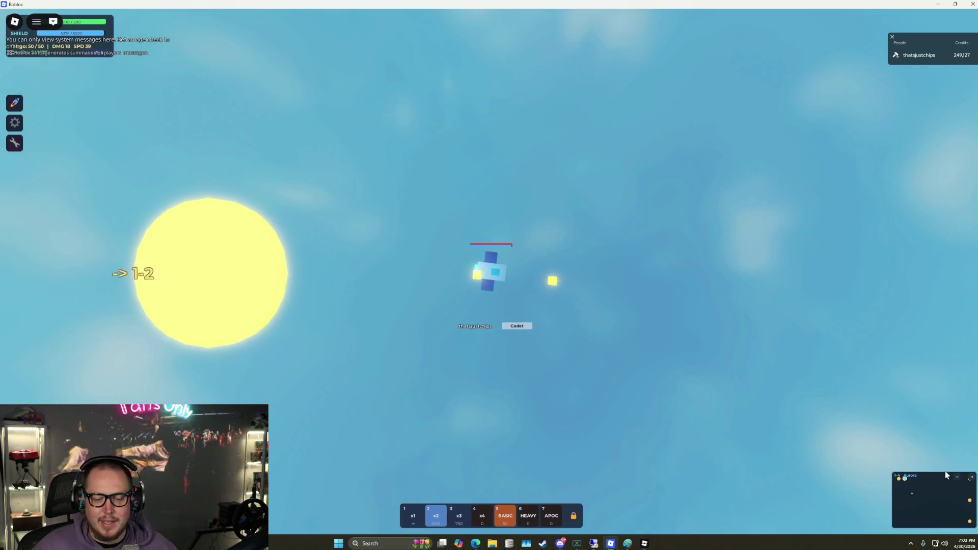
key(d)
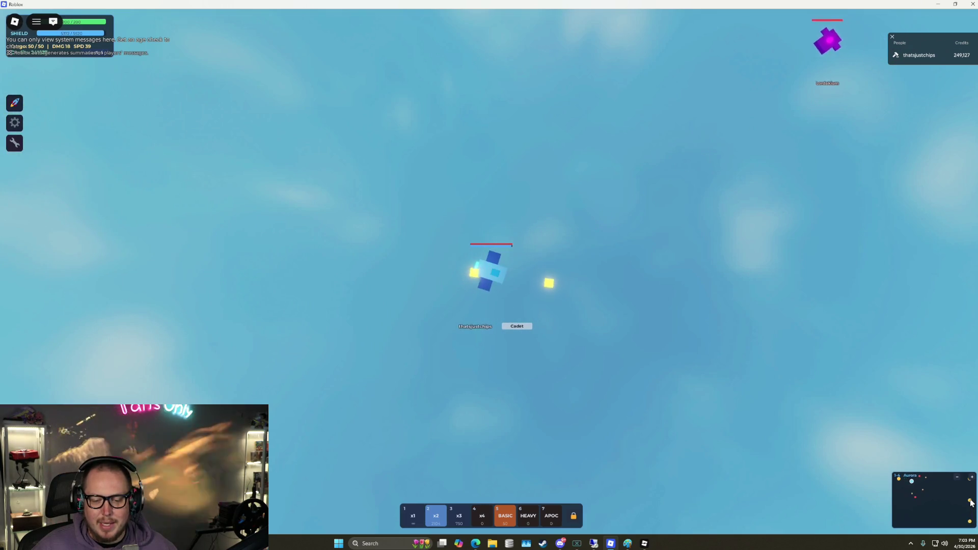
key(d)
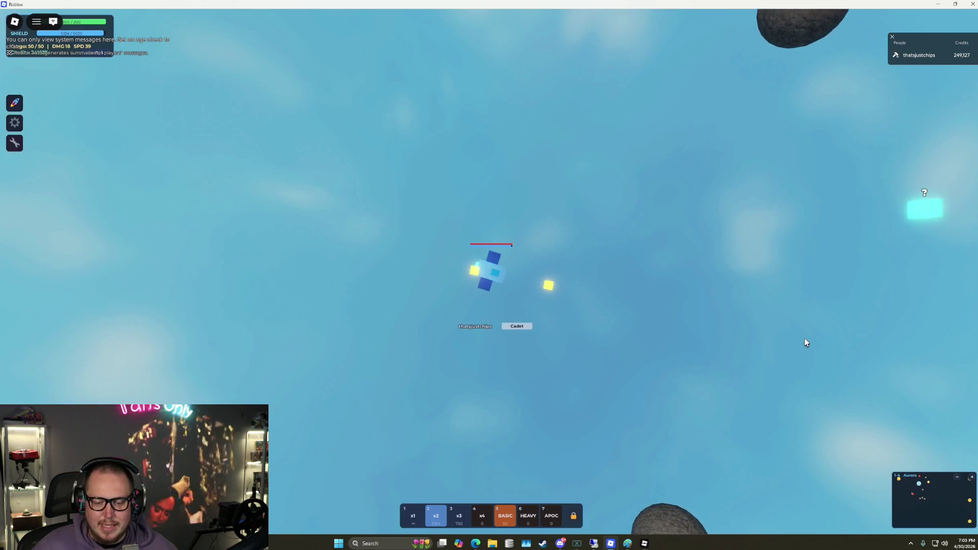
key(d)
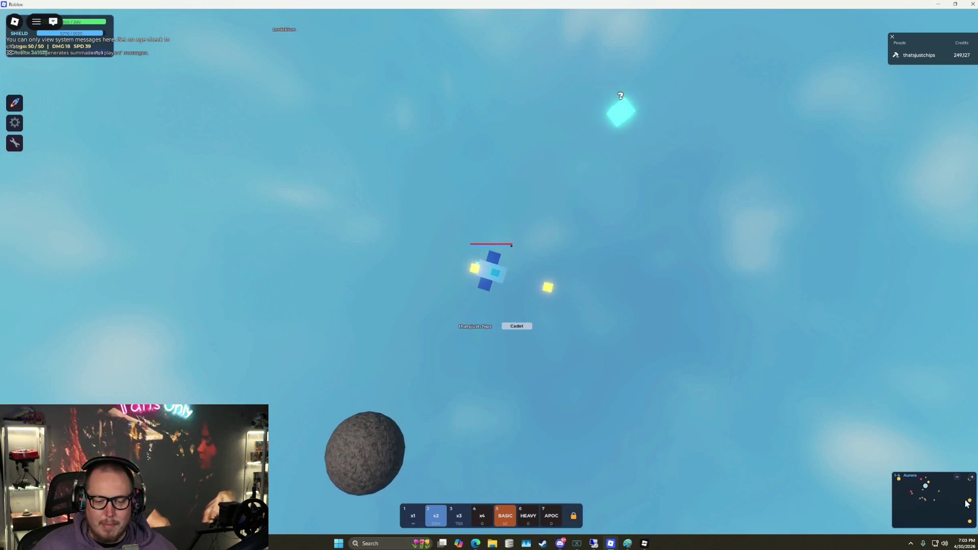
key(d)
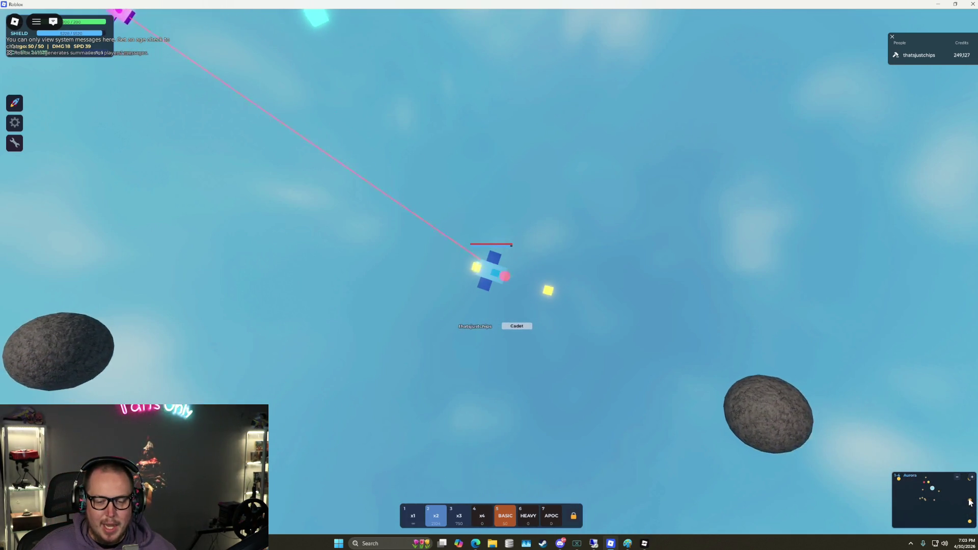
key(d)
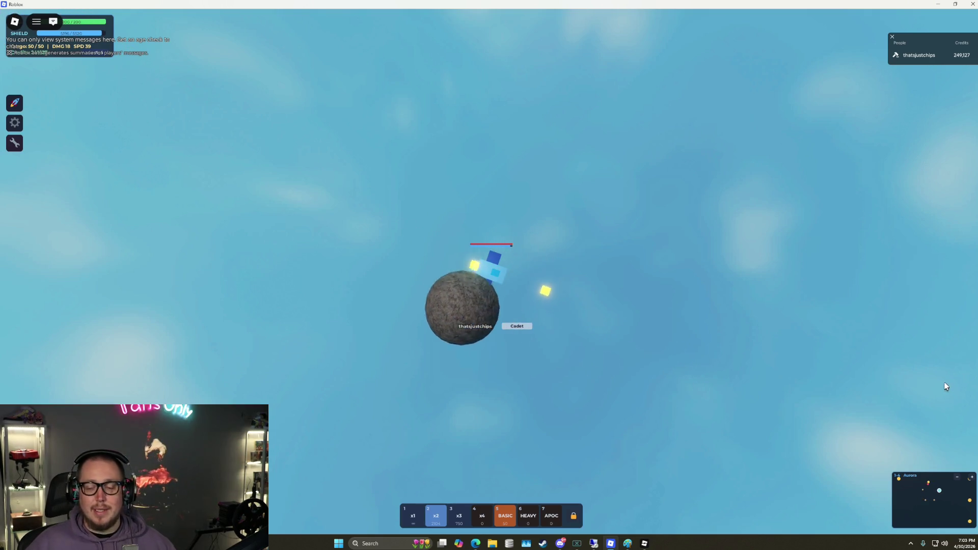
key(d)
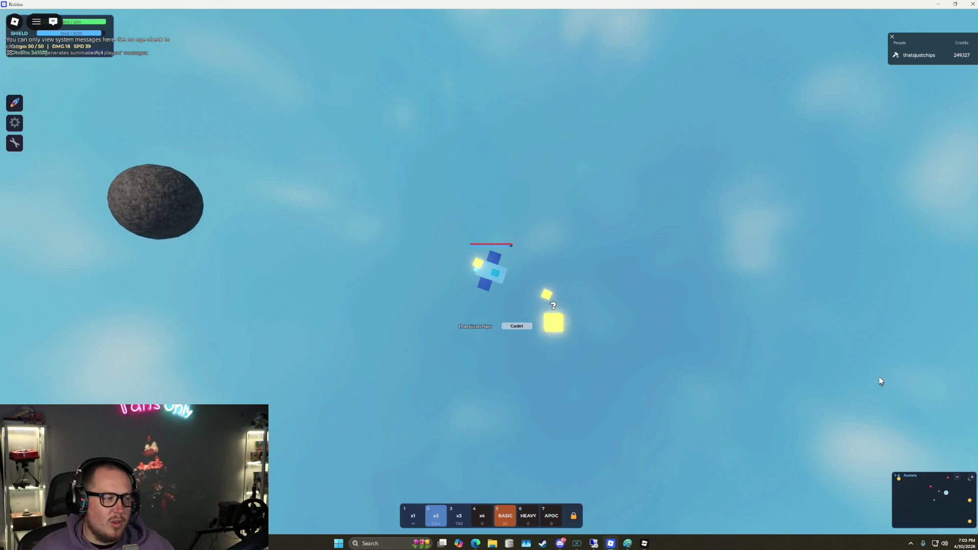
key(d)
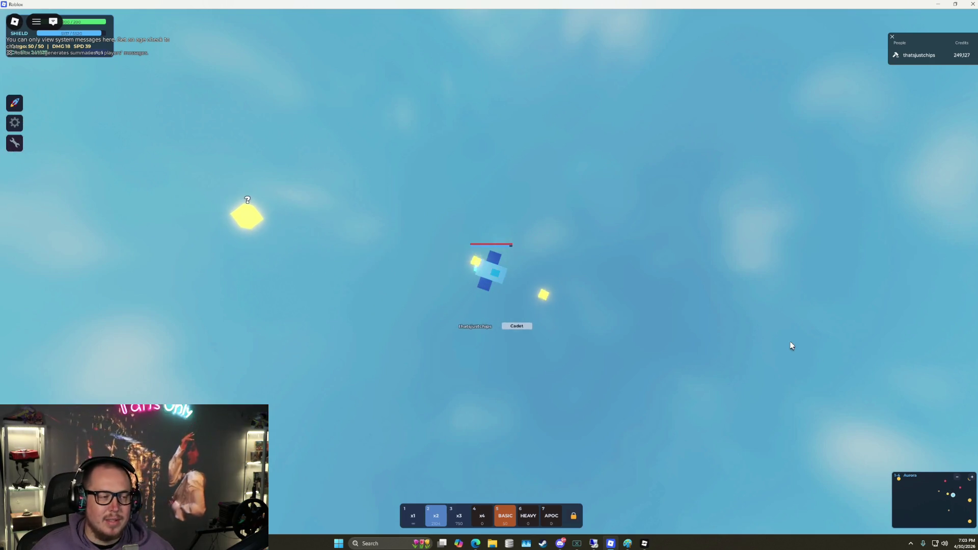
key(d)
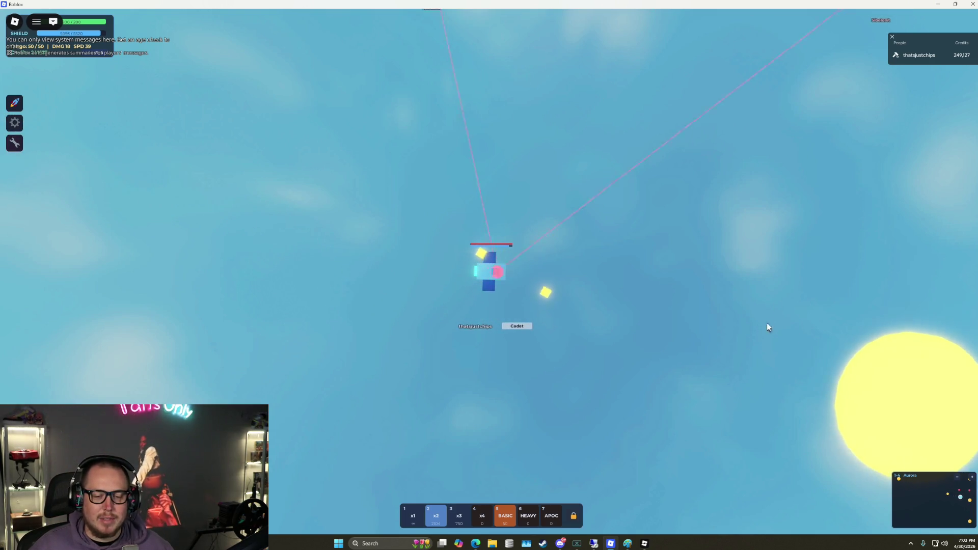
key(d)
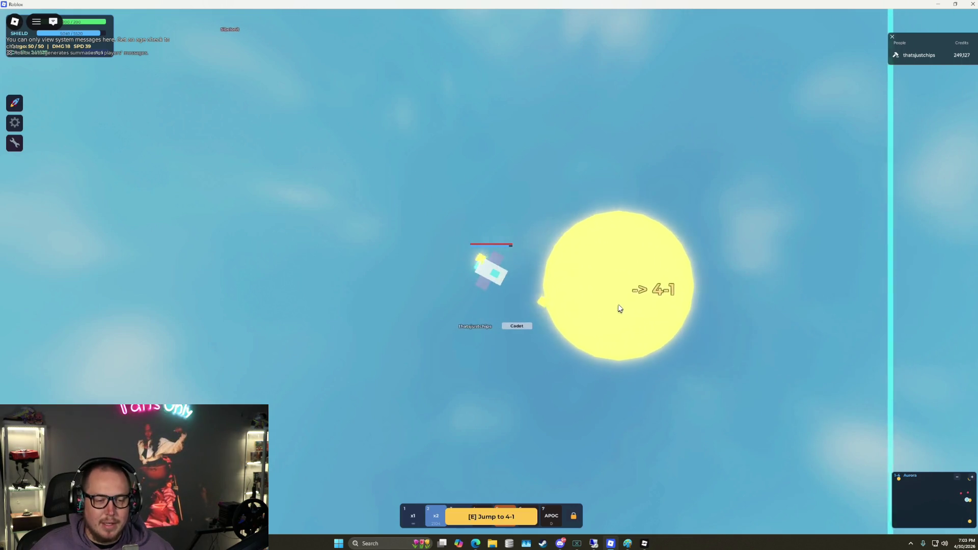
Check the '-> 3-4' portal below, return to the '-> 4-1' portal and jump
key(s)
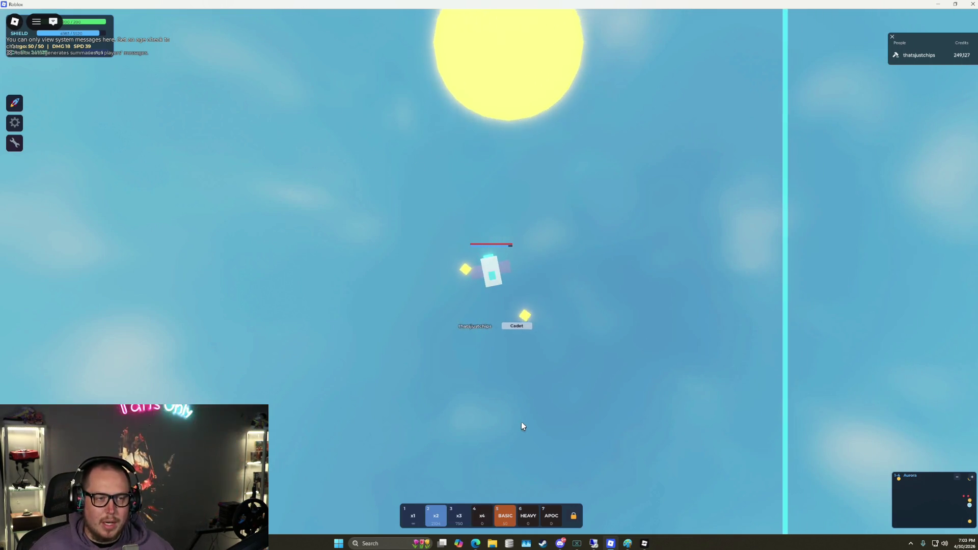
key(s)
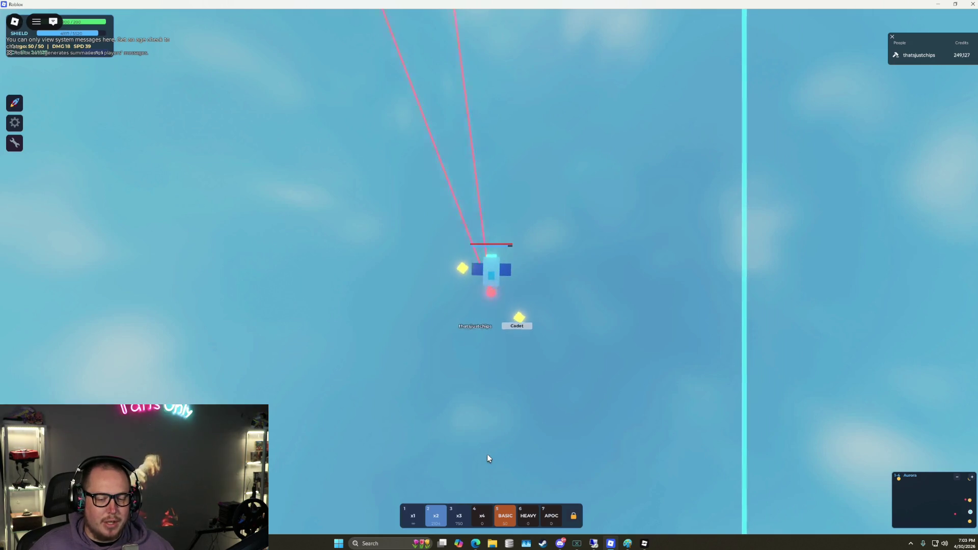
key(s)
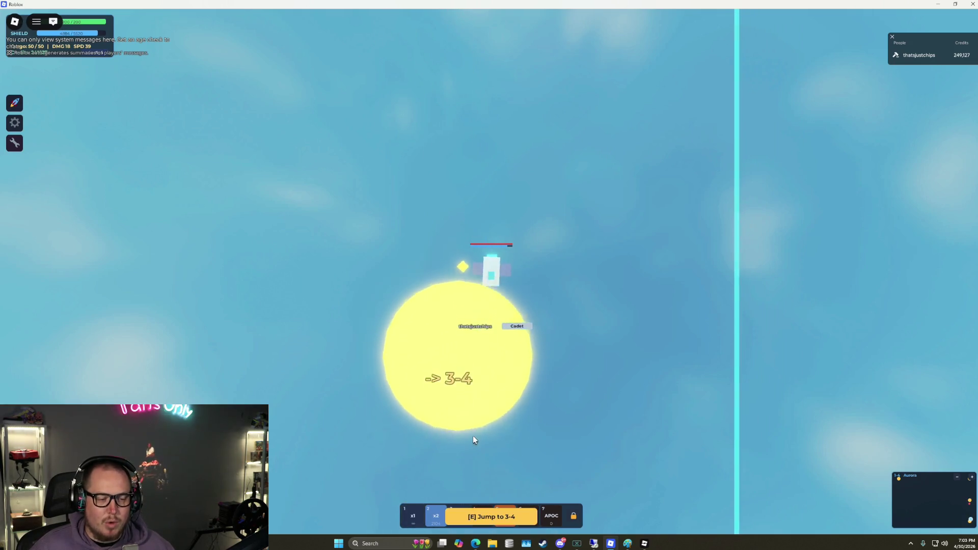
key(w)
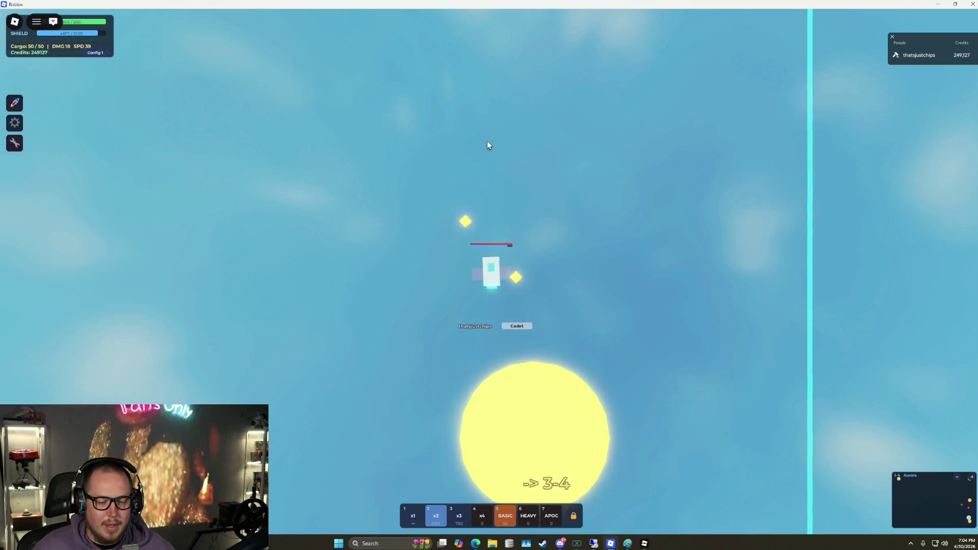
key(w)
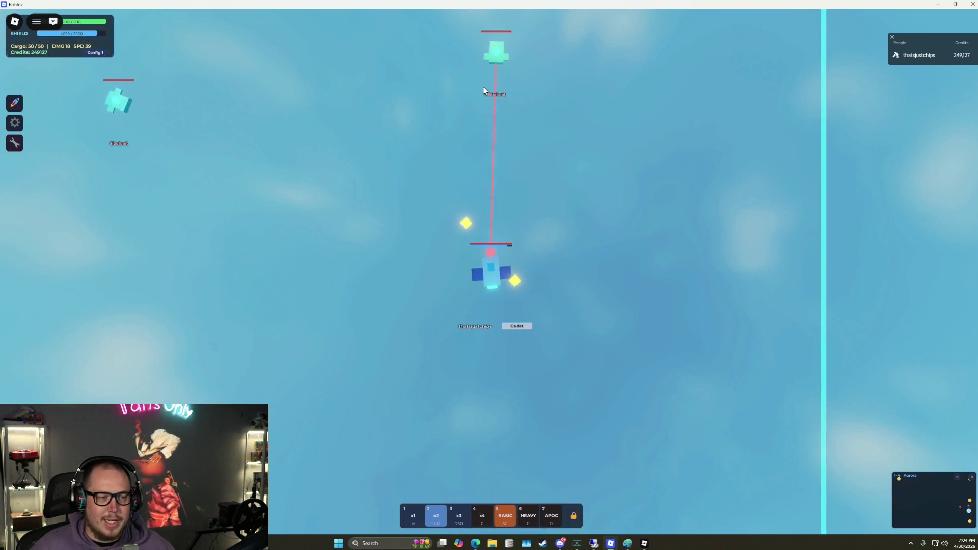
key(w)
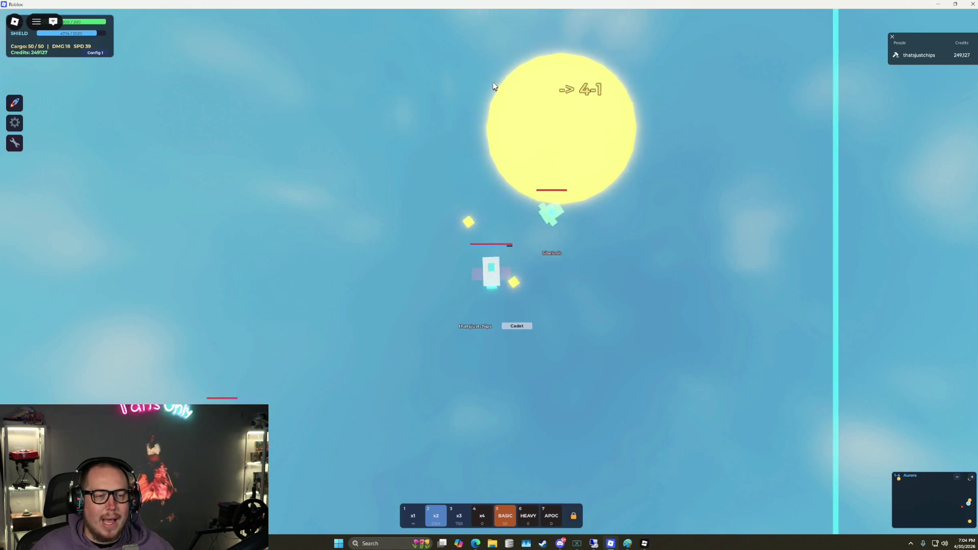
key(w)
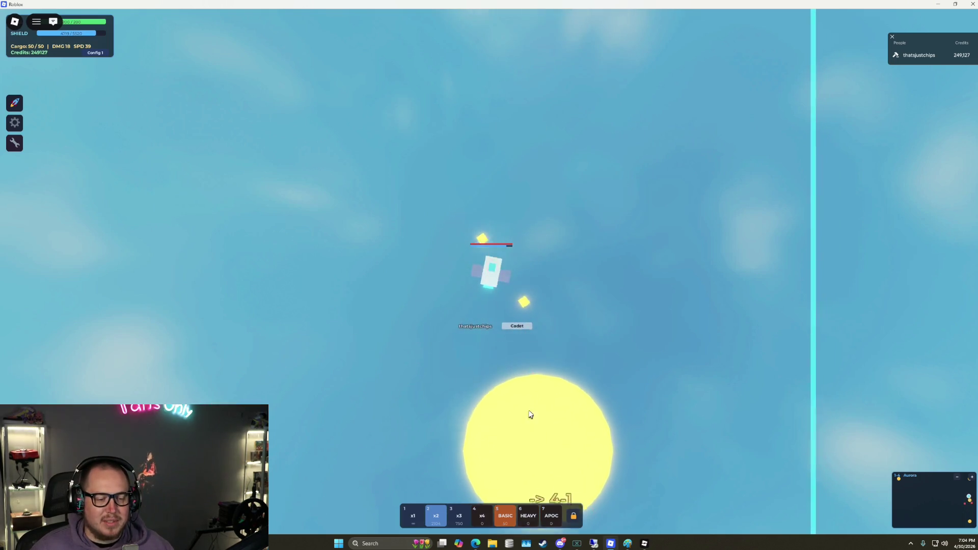
key(e)
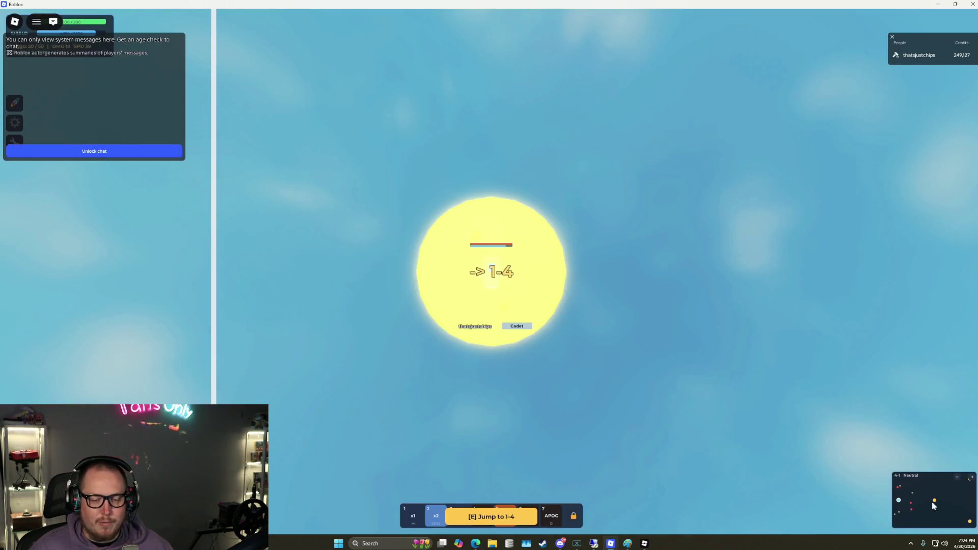
Fly right across map 4-1 from the '-> 1-4' portal and jump through '-> 4-4'
key(d)
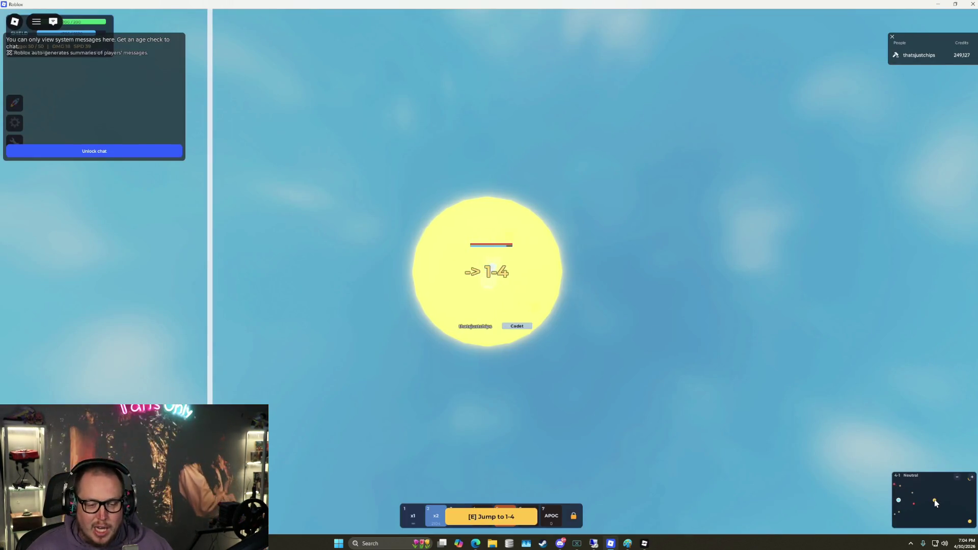
key(d)
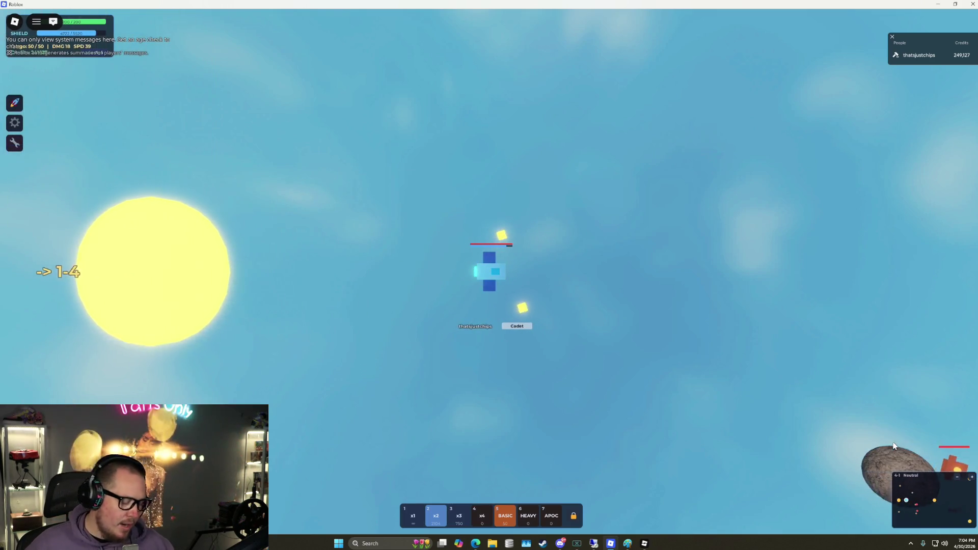
key(d)
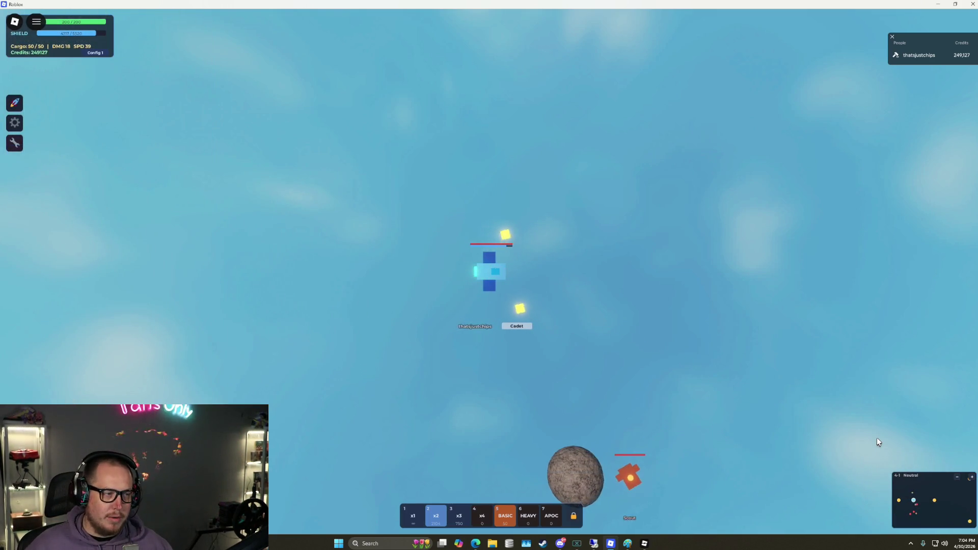
key(d)
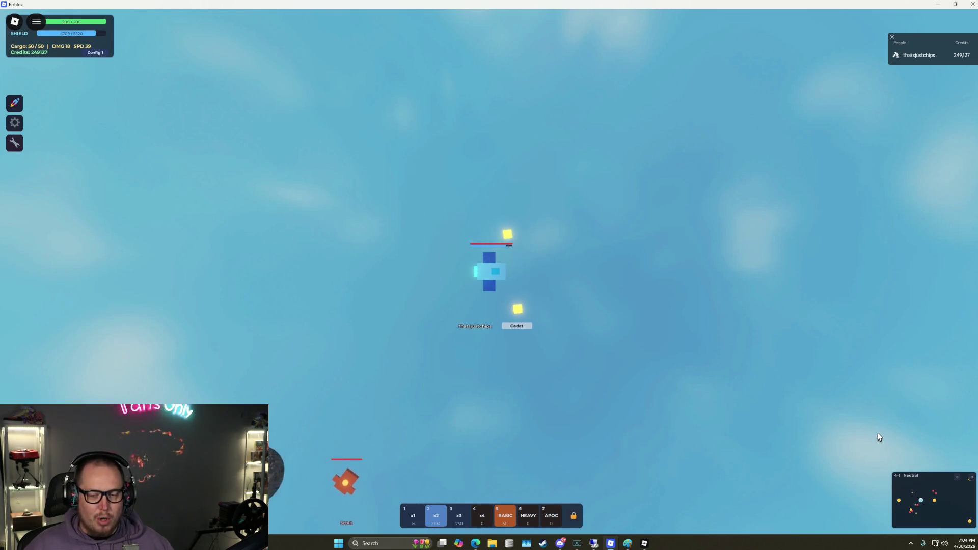
key(d)
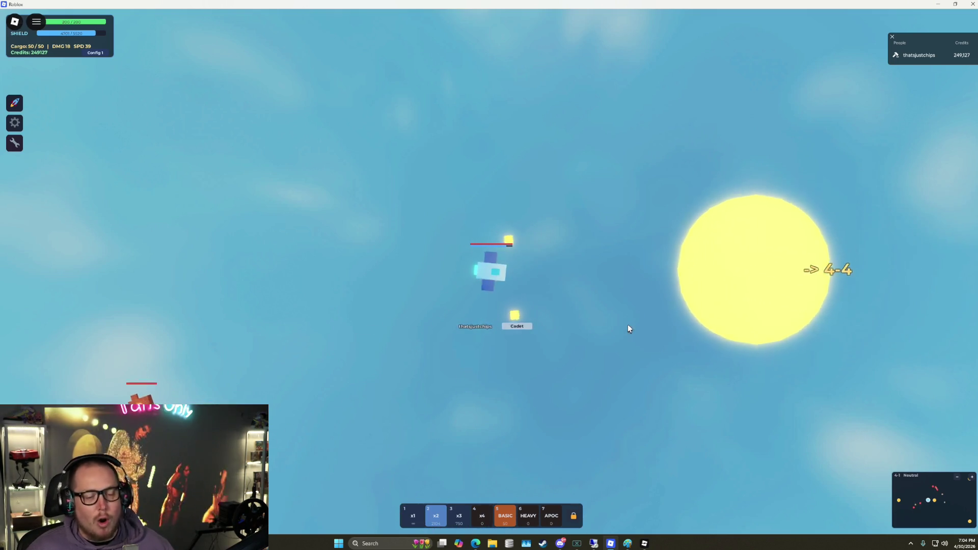
key(e)
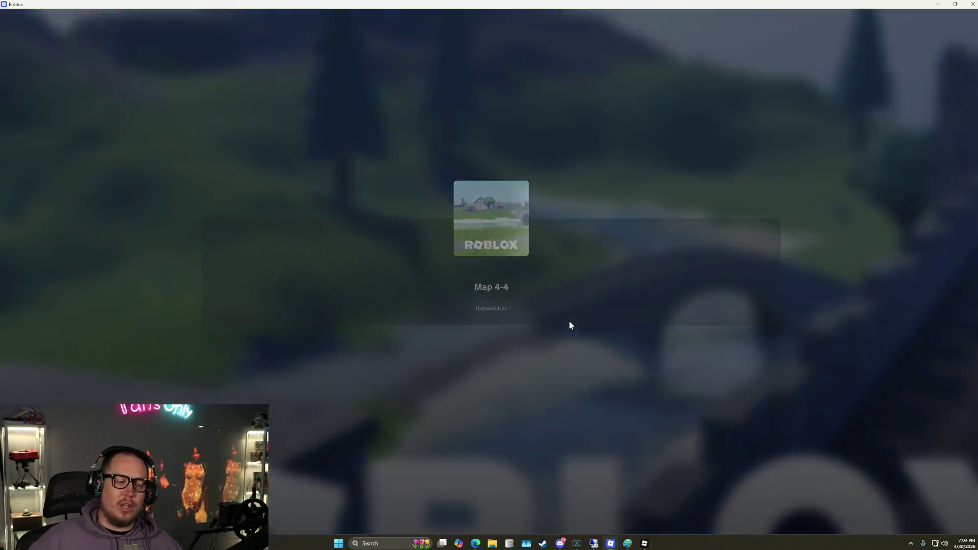
Fly the ship up and right across map 4-4 after it loads
key(w)
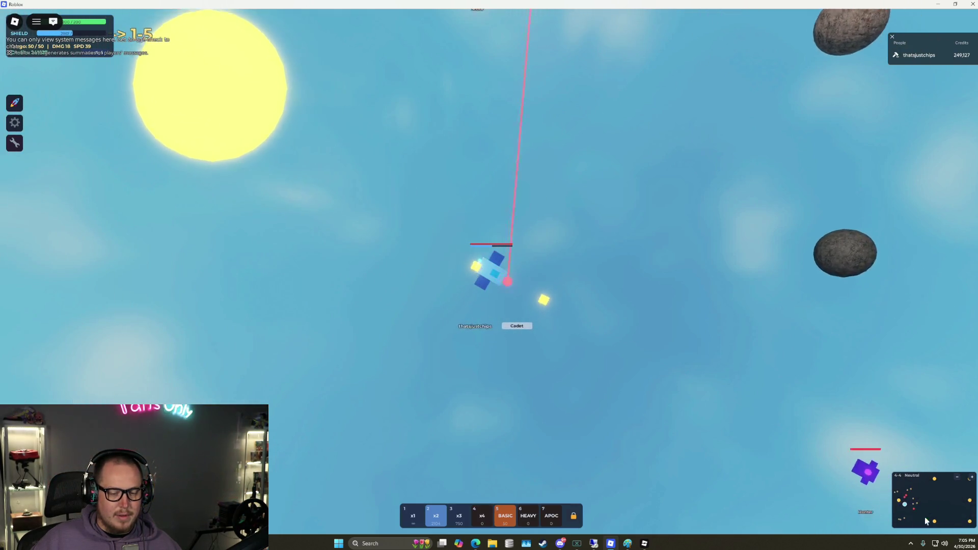
Drag the Hull/Shield/Credits panel out from behind the chat to below the left tool buttons
mouse_move(94, 39)
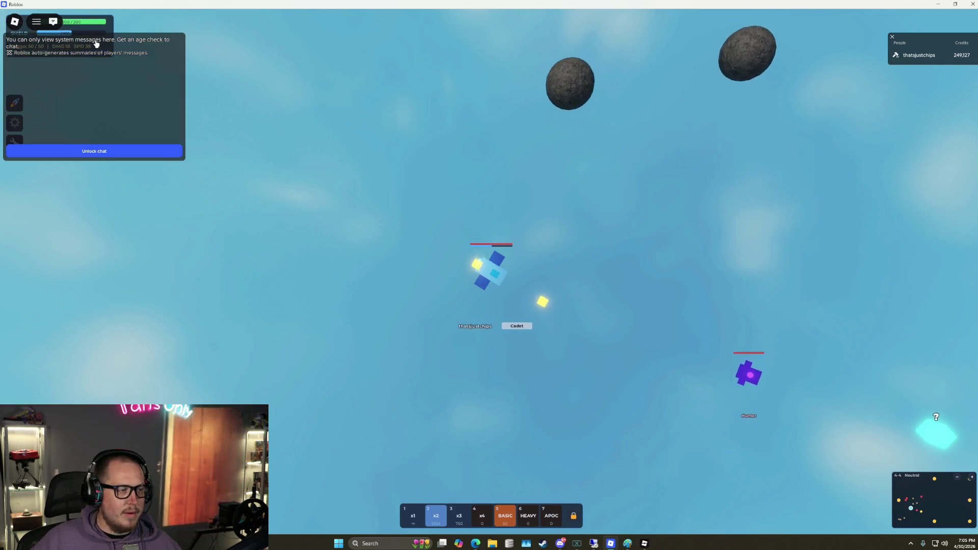
mouse_move(105, 52)
mouse_down()
mouse_move(175, 211)
mouse_move(105, 208)
mouse_up()
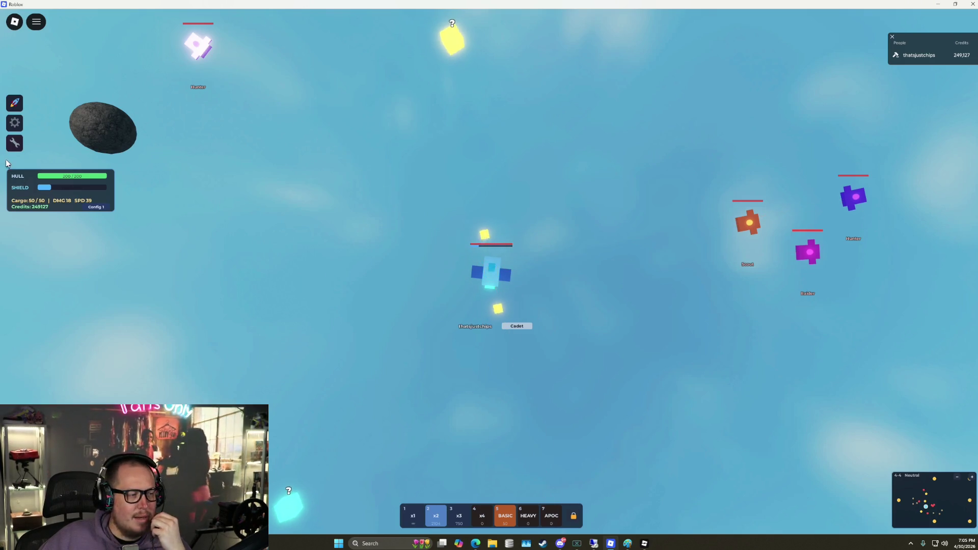
Toggle Reveal Minimap on and off in the DEBUG panel, then fly out from Aurora Base
click(14, 143)
click(68, 152)
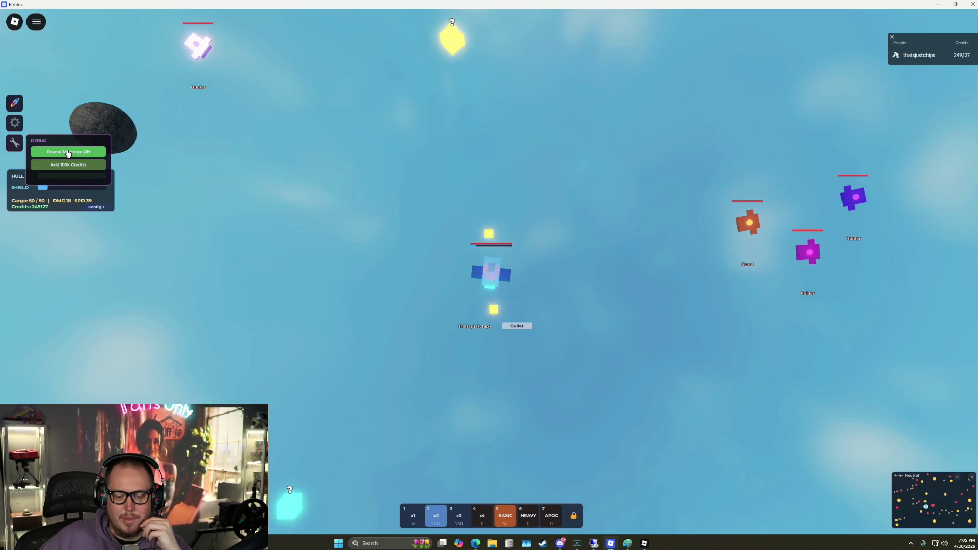
click(40, 153)
click(15, 144)
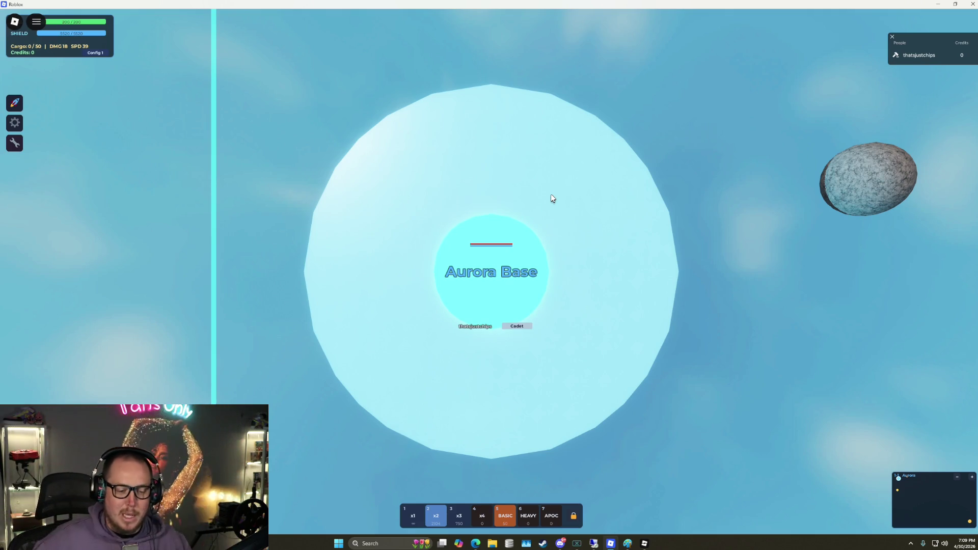
key(w)
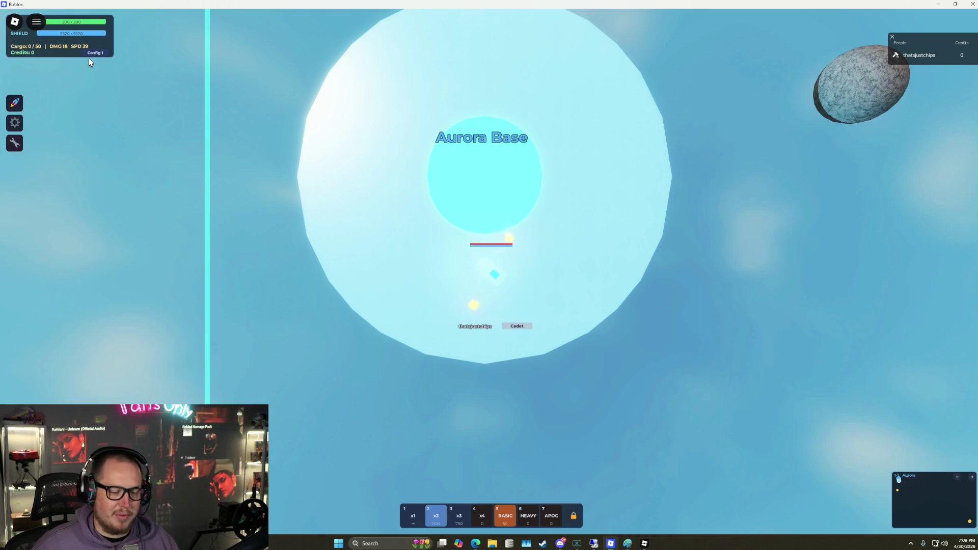
Steer the ship down-right out of Aurora Base into open space
click(530, 266)
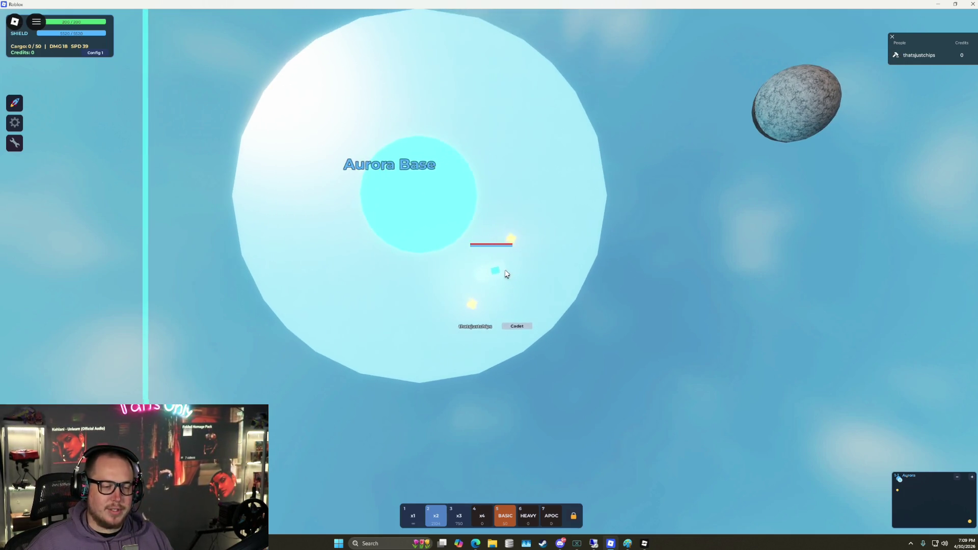
mouse_move(496, 321)
mouse_down()
mouse_move(559, 342)
mouse_move(600, 309)
mouse_move(505, 229)
mouse_move(558, 288)
mouse_move(433, 257)
mouse_move(517, 251)
mouse_move(519, 273)
mouse_move(390, 219)
mouse_move(323, 331)
mouse_move(281, 354)
mouse_move(446, 311)
mouse_move(531, 334)
mouse_move(508, 327)
mouse_up()
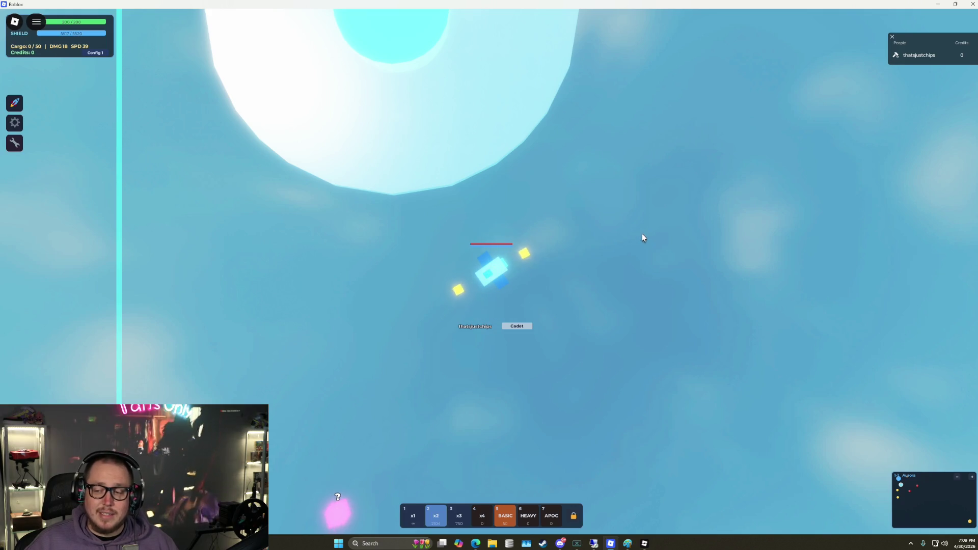
Target and destroy three Patrols and a Sentinel near Aurora Base
key(d)
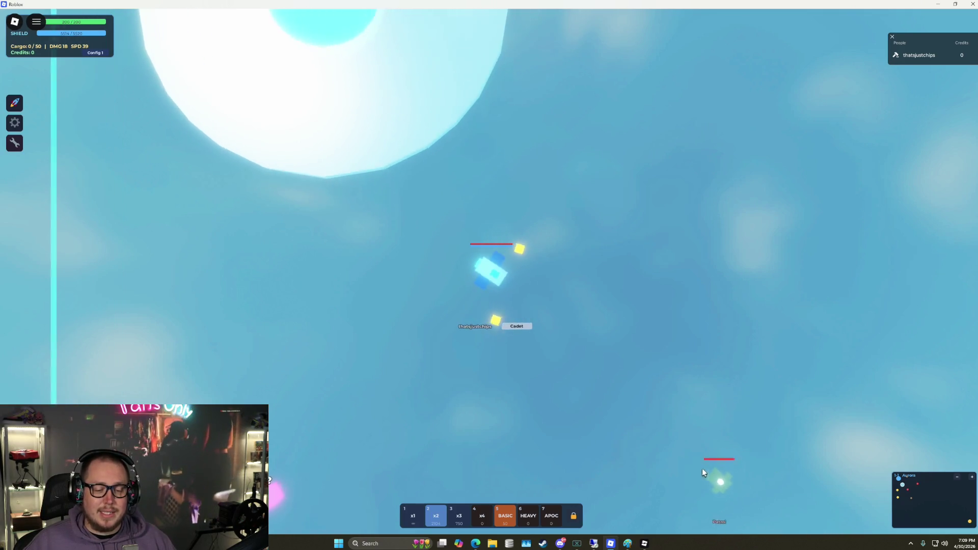
click(703, 473)
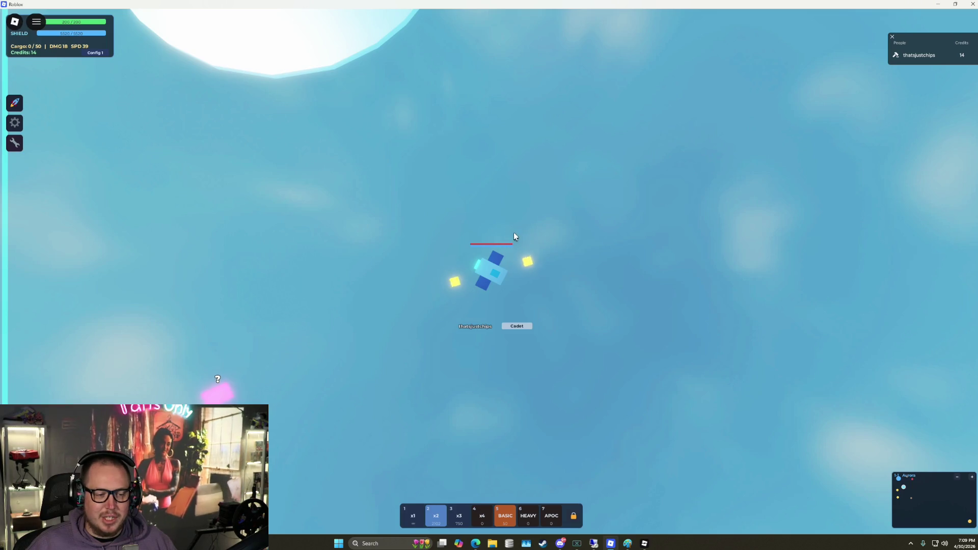
click(455, 182)
click(699, 95)
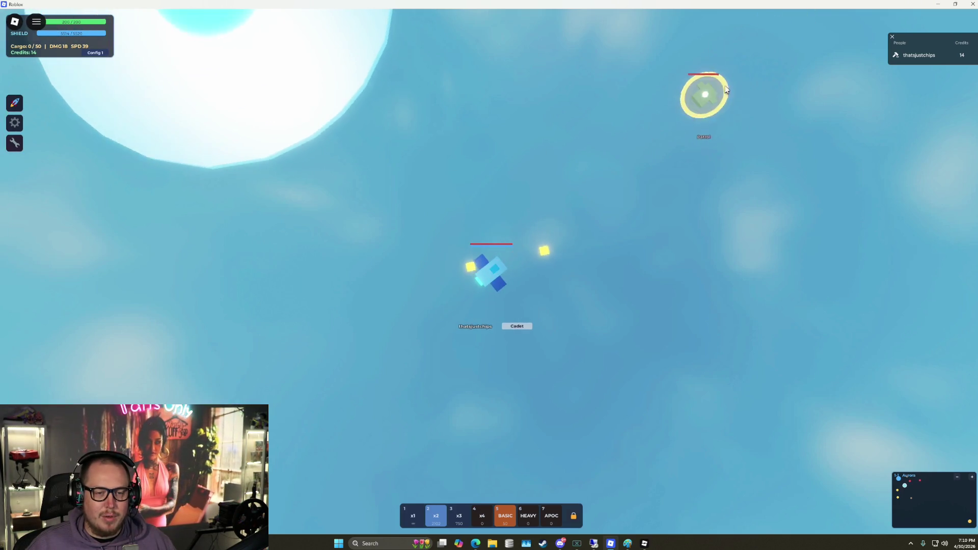
click(858, 297)
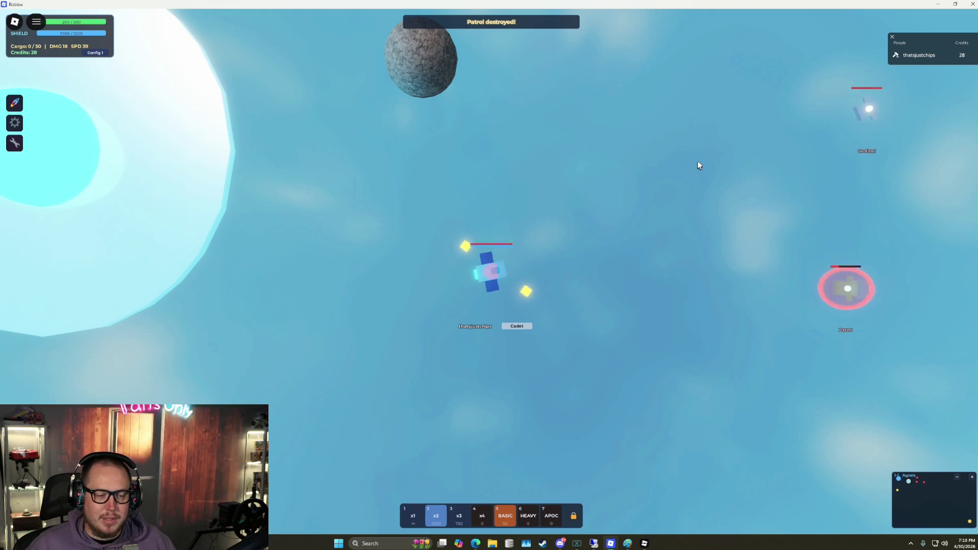
click(316, 343)
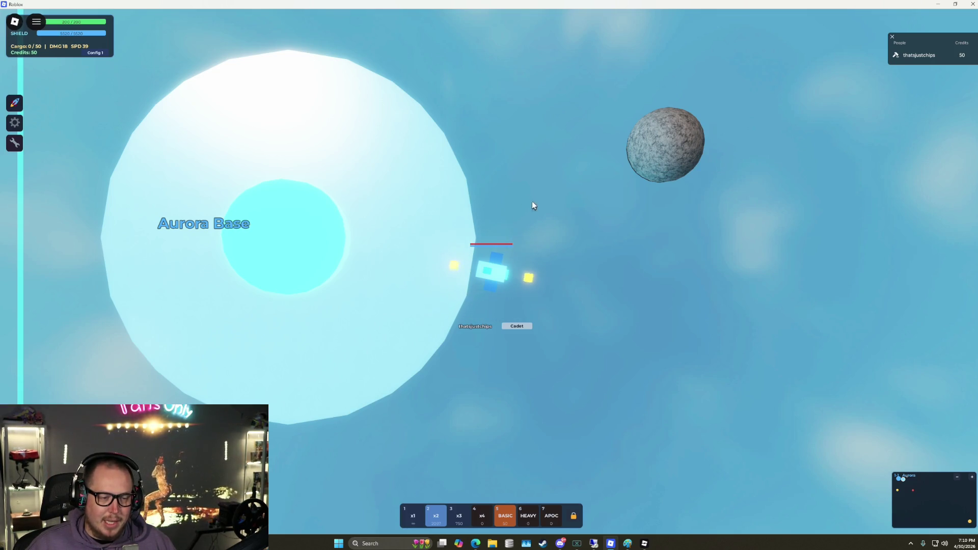
Shoot the Sentinel below and collect the pink Uridium drop
key(w)
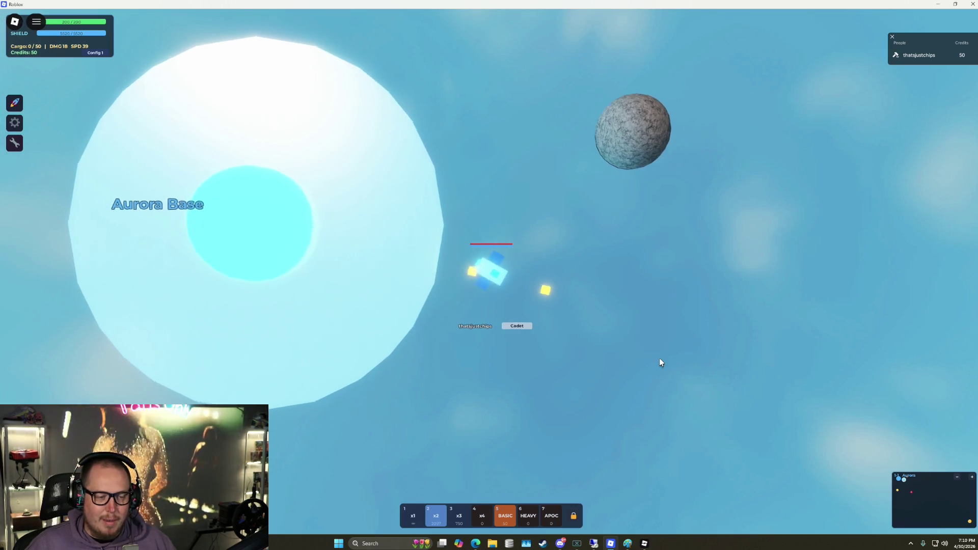
key(w)
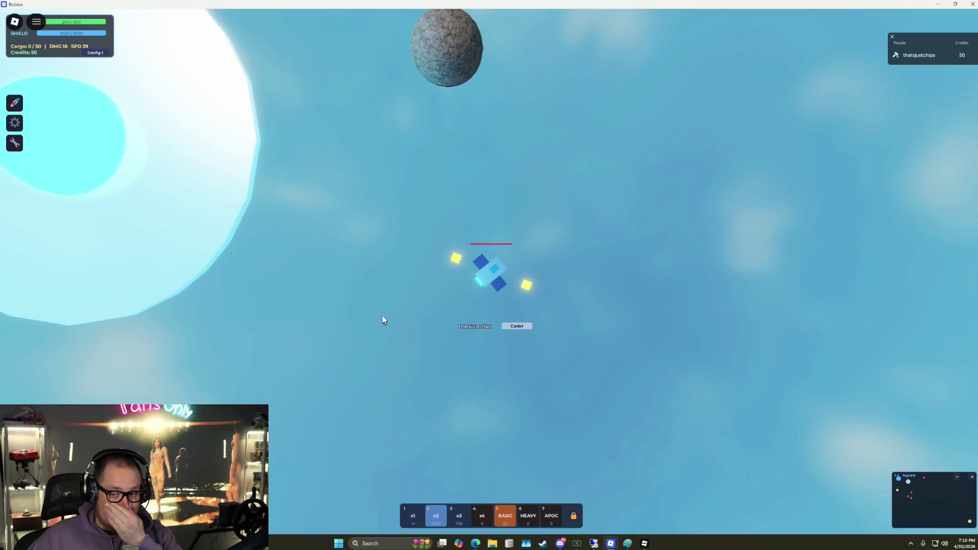
key(a)
key(a)
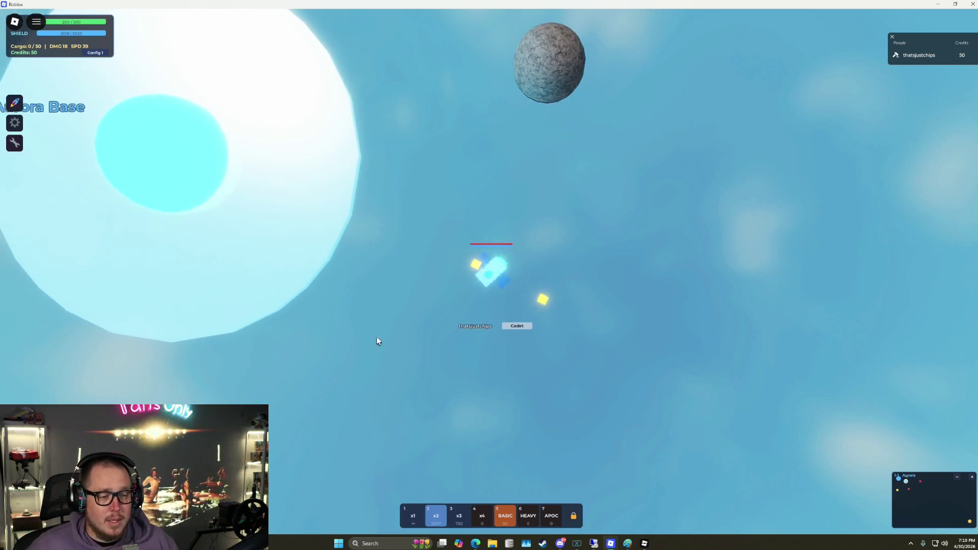
key(s)
click(605, 431)
key(a)
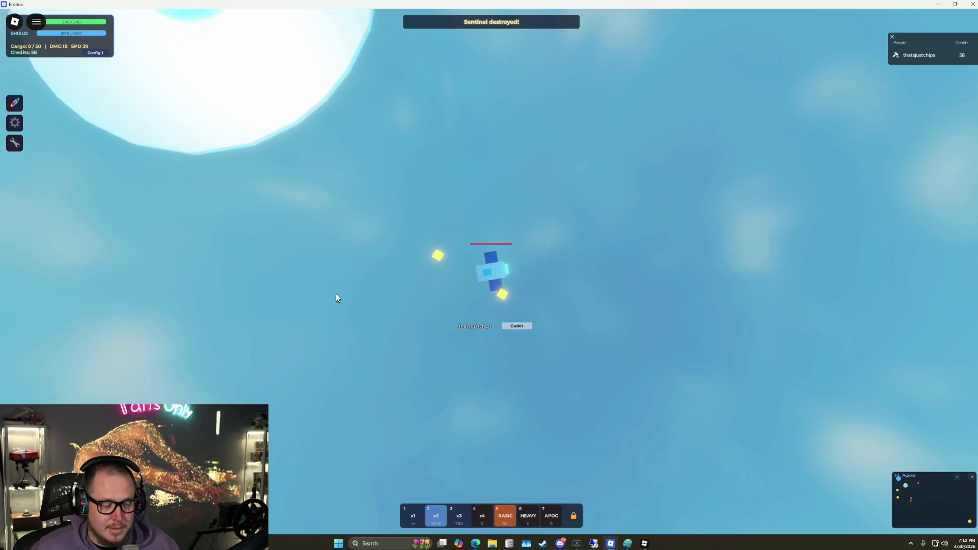
key(a)
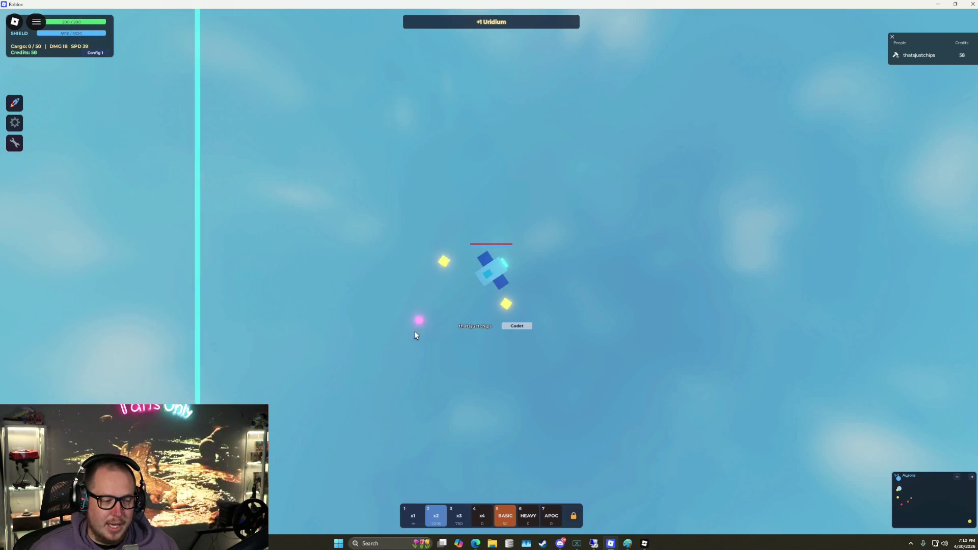
key(w)
key(w)
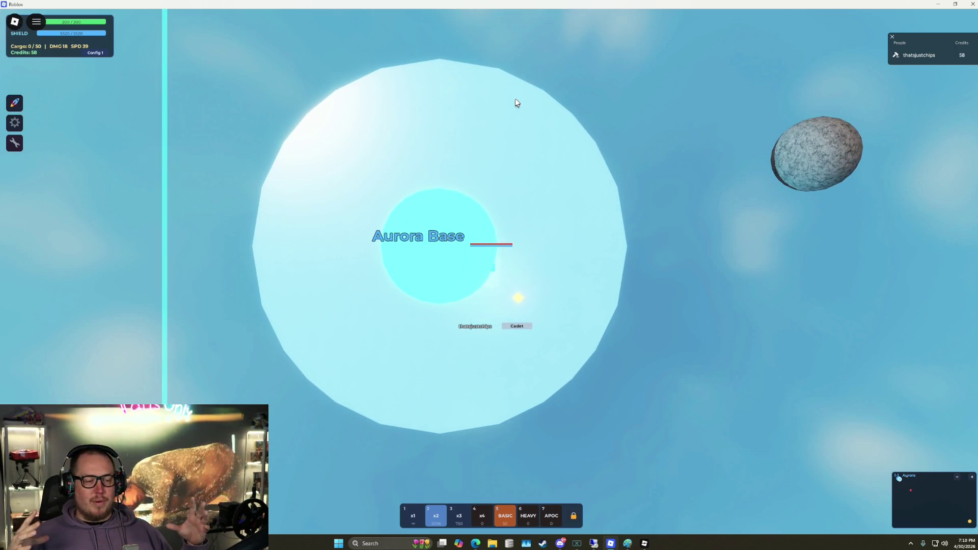
Fly down-right, destroy another Sentinel for 66 credits, and return to Aurora Base
key(w)
key(d)
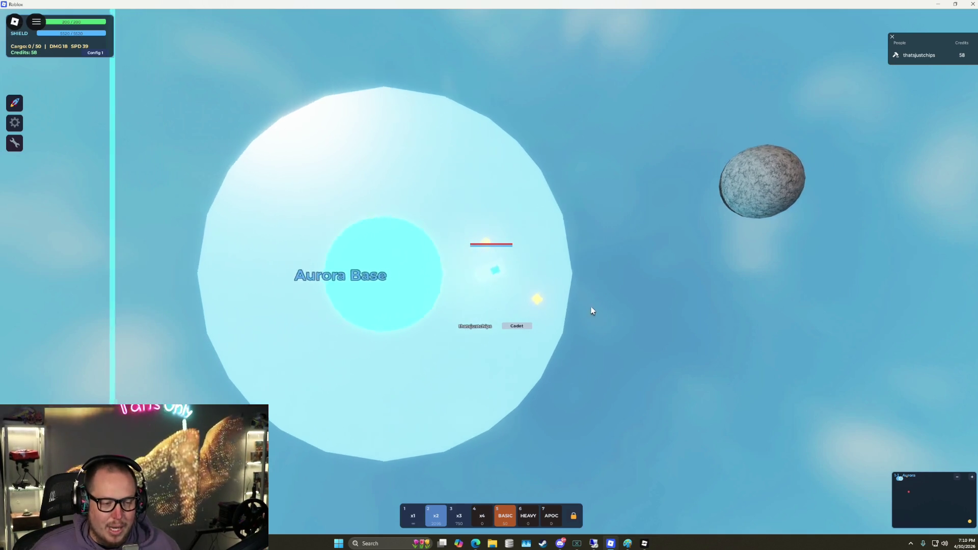
key(d)
key(s)
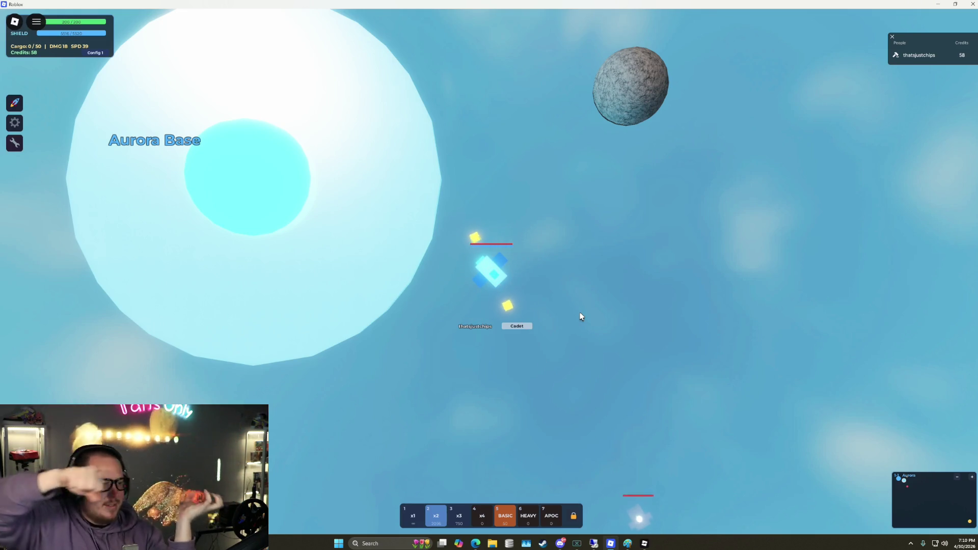
click(599, 451)
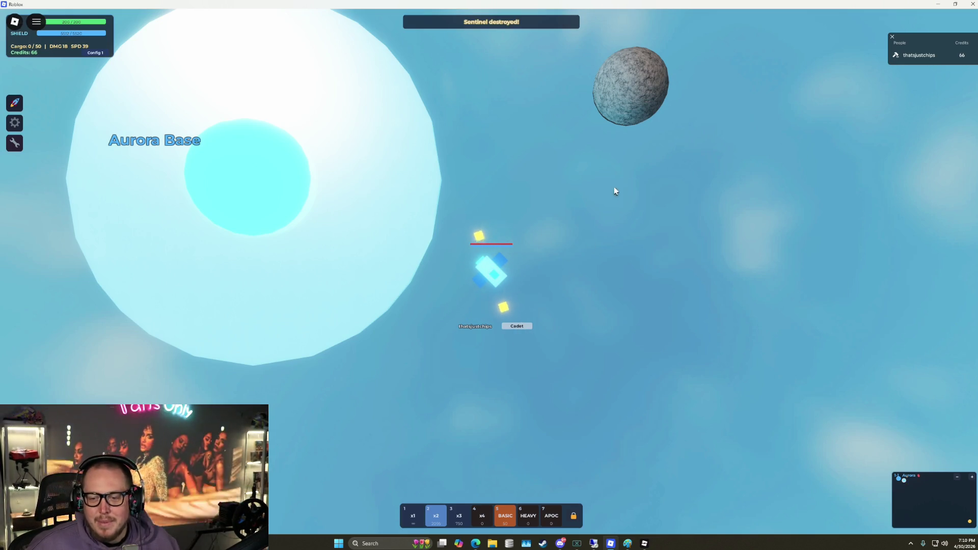
key(w)
key(a)
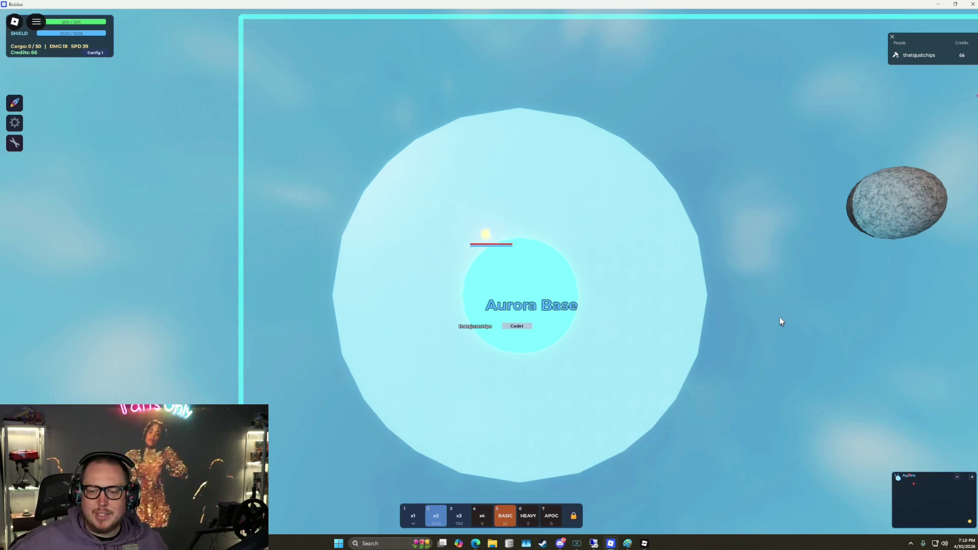
Mine the nearby asteroid, destroy the Patrol, and head back toward Aurora Base
click(862, 148)
key(d)
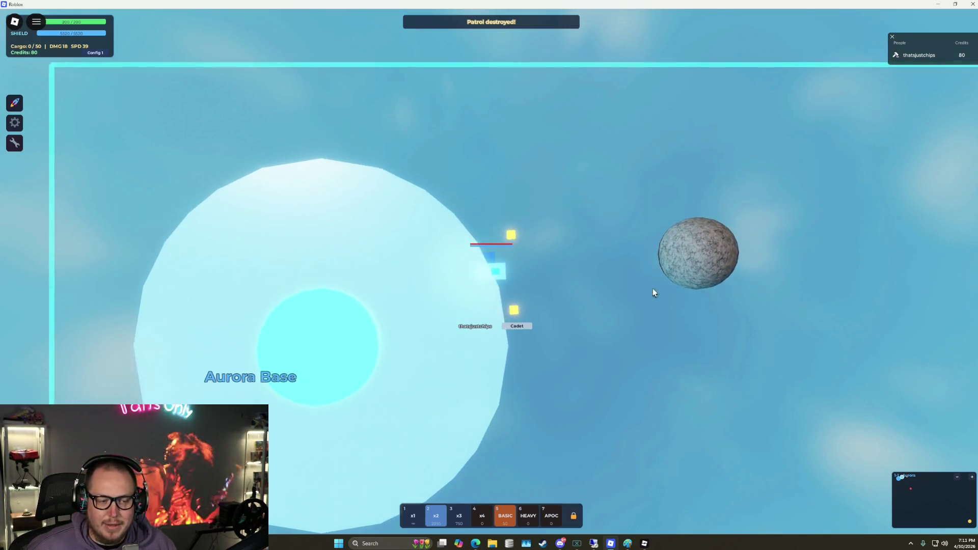
key(s)
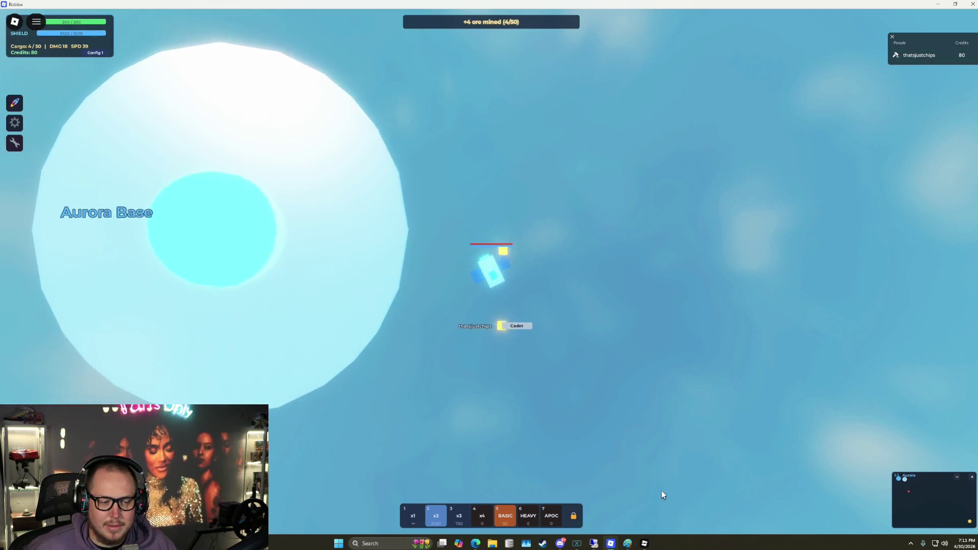
key(s)
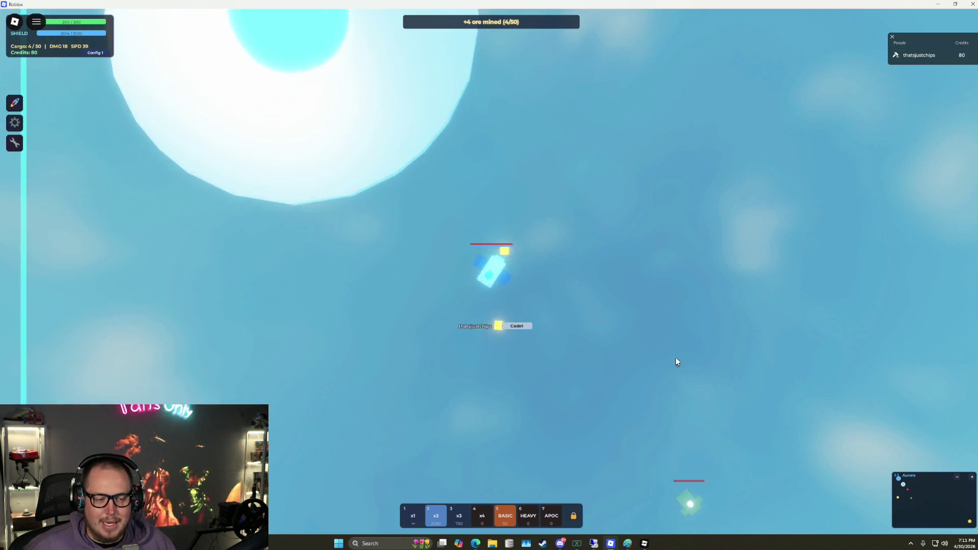
key(a)
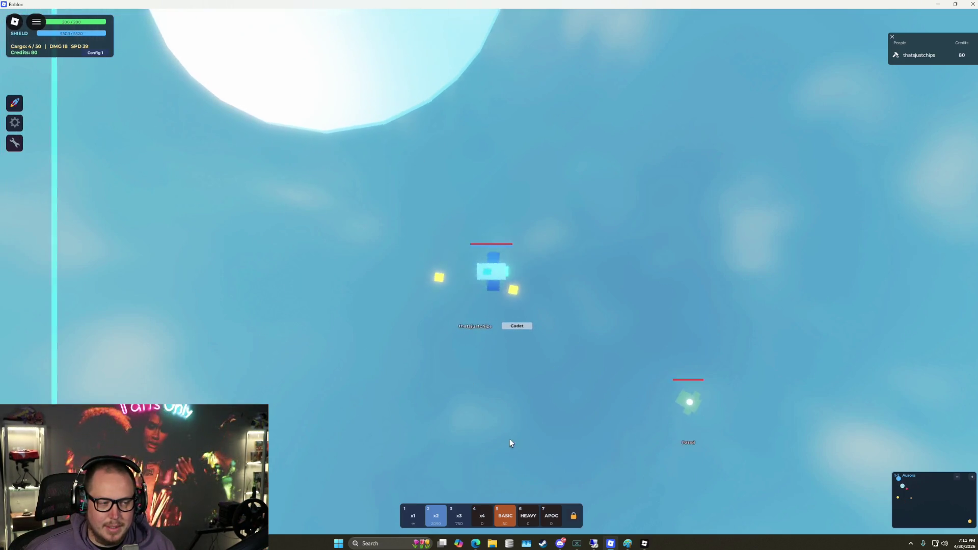
key(d)
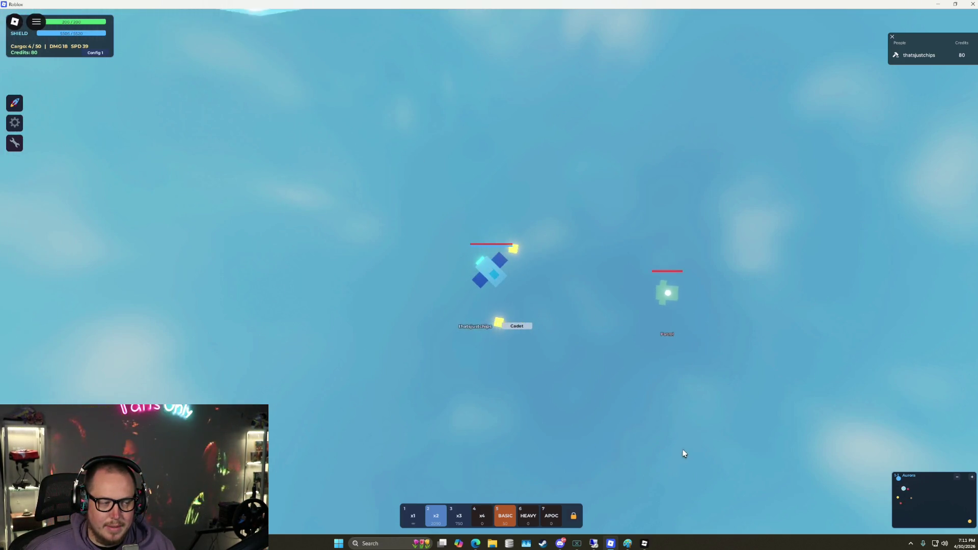
key(w)
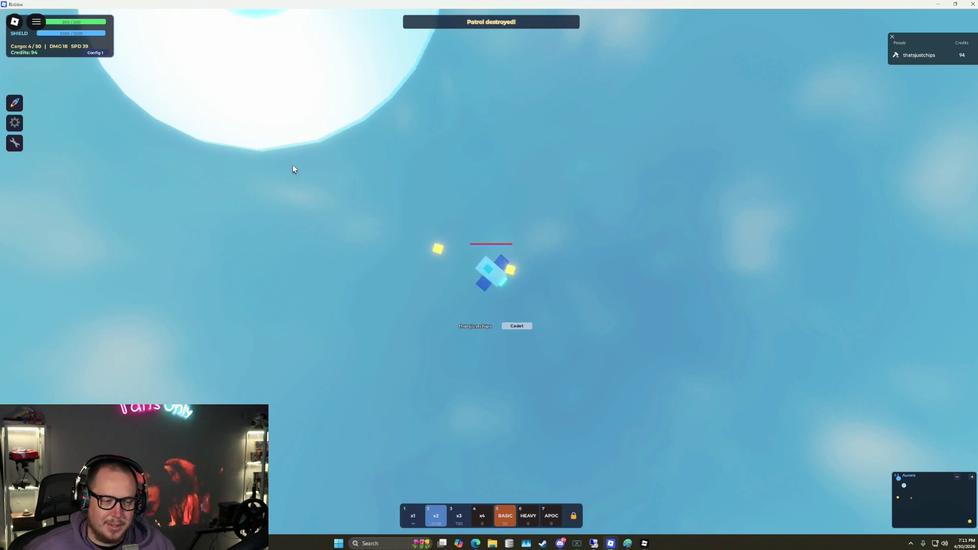
key(a)
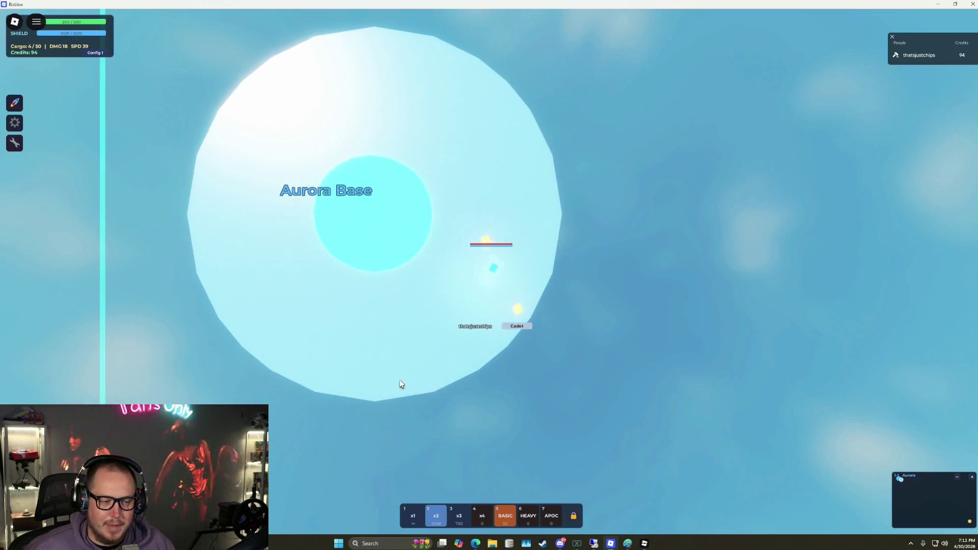
key(s)
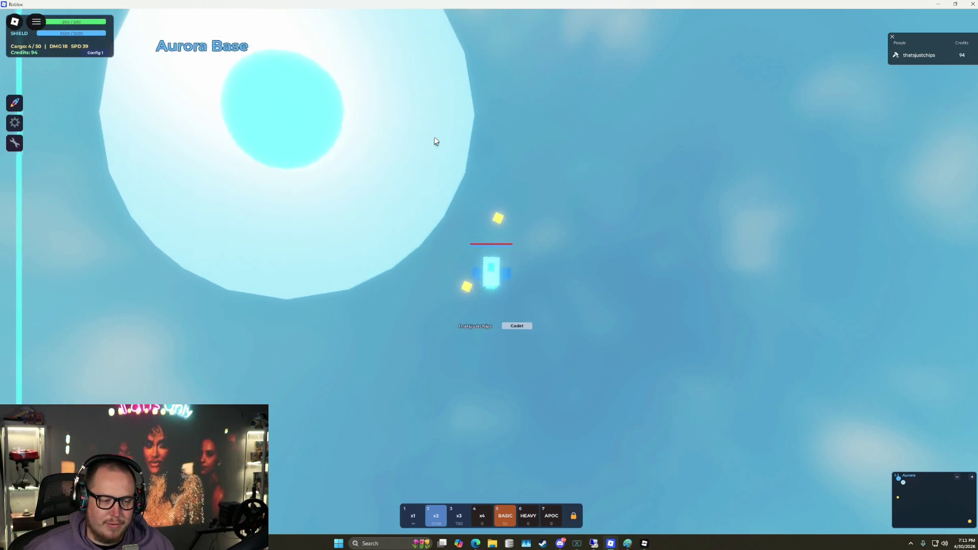
key(w)
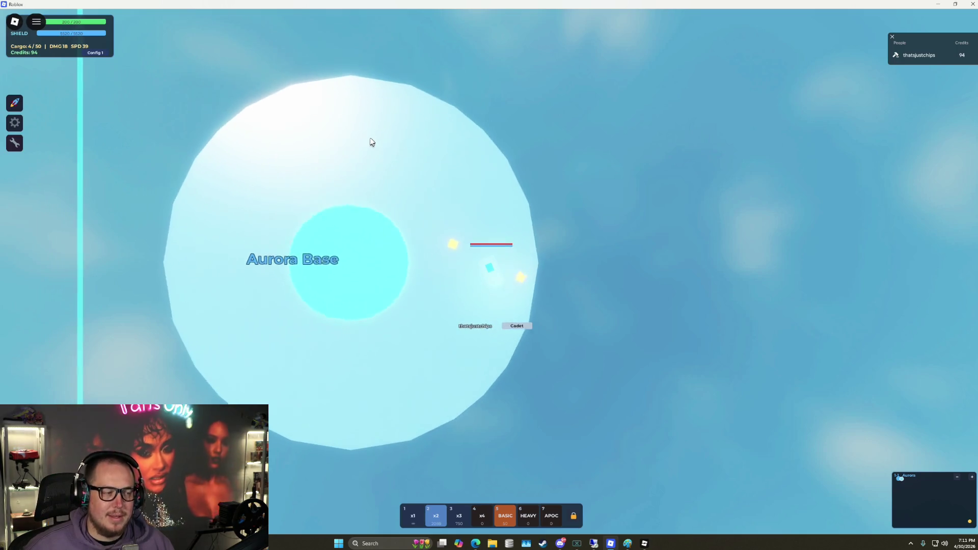
key(w)
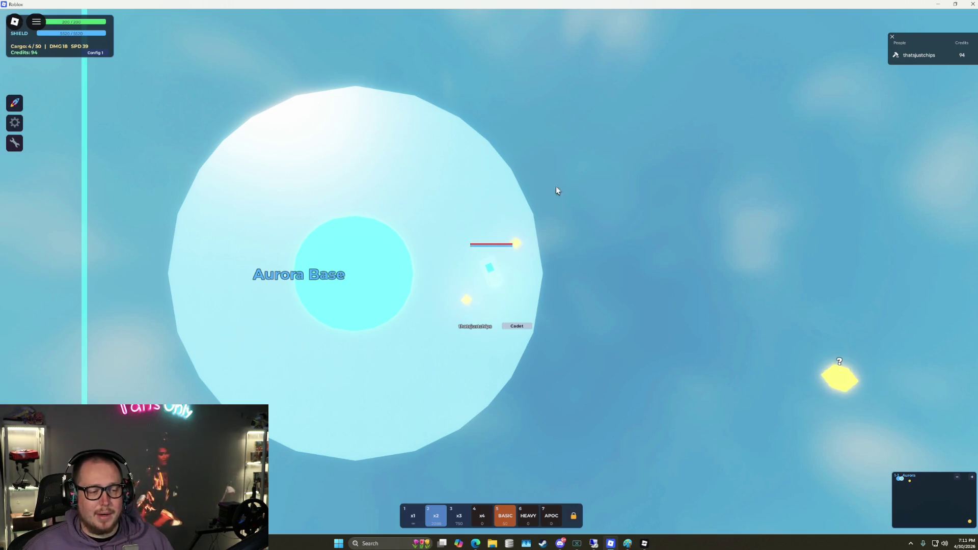
Fly to the yellow mystery cube, destroy another patrol, and park in Aurora Base
click(845, 380)
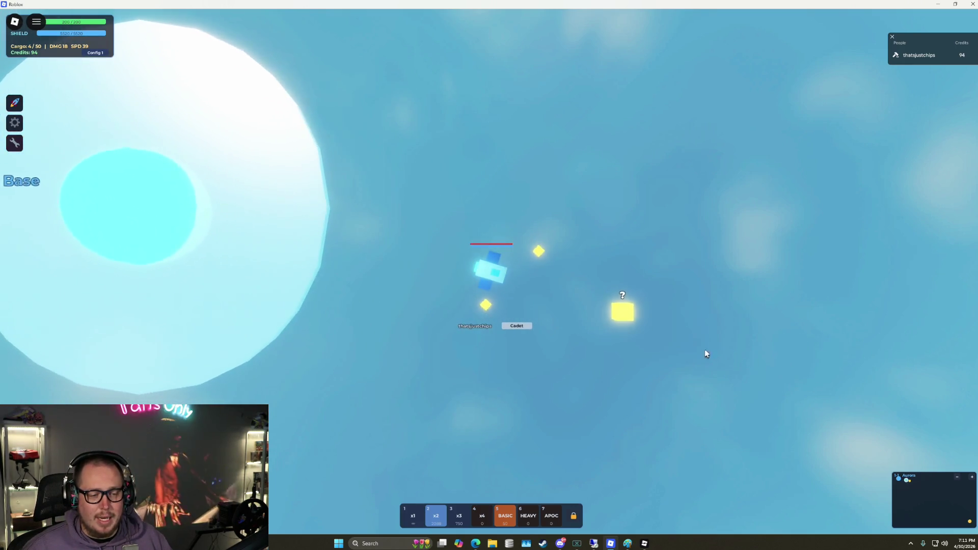
click(281, 262)
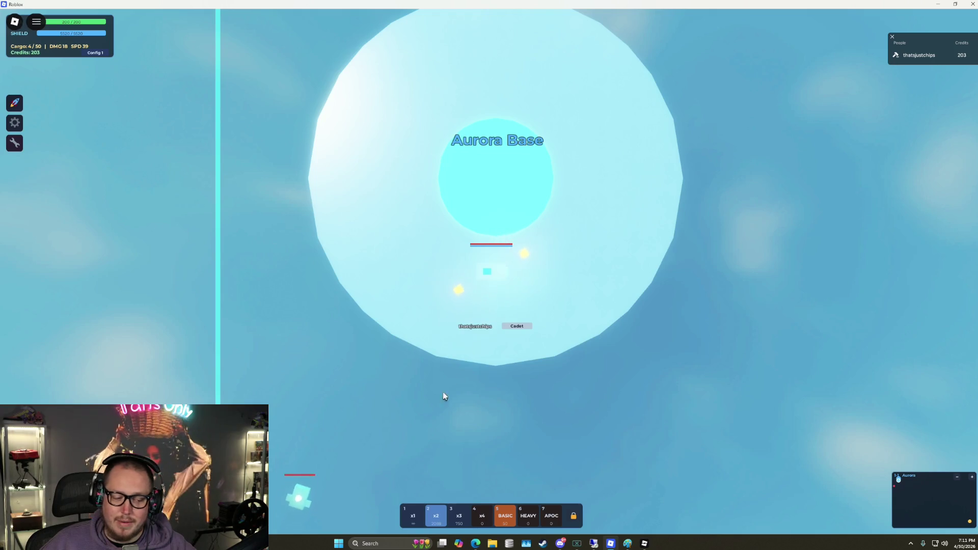
click(439, 431)
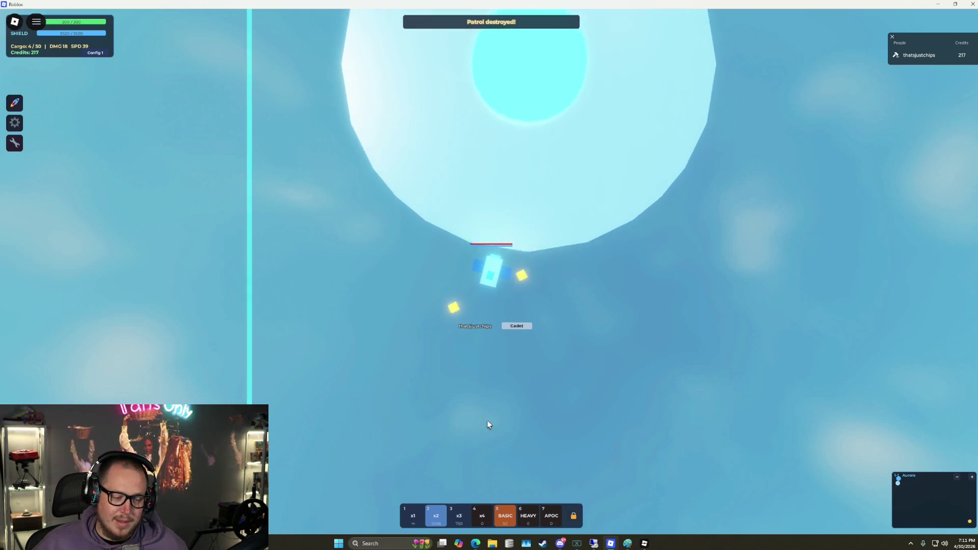
click(493, 177)
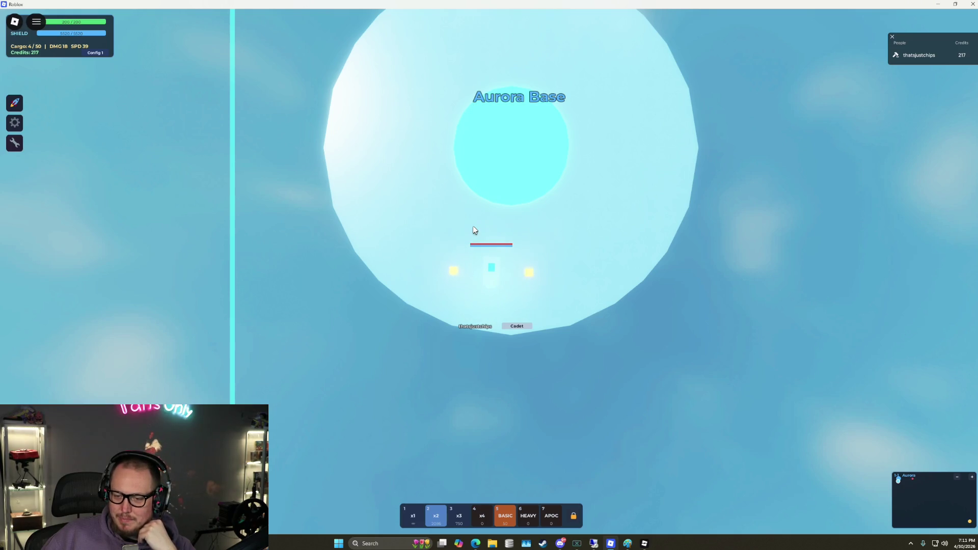
Add 100k credits repeatedly from the wrench DEBUG panel, then close the panel
click(14, 144)
click(57, 167)
click(57, 170)
click(57, 169)
click(57, 168)
click(58, 169)
click(58, 170)
click(57, 168)
click(57, 168)
click(56, 167)
click(15, 146)
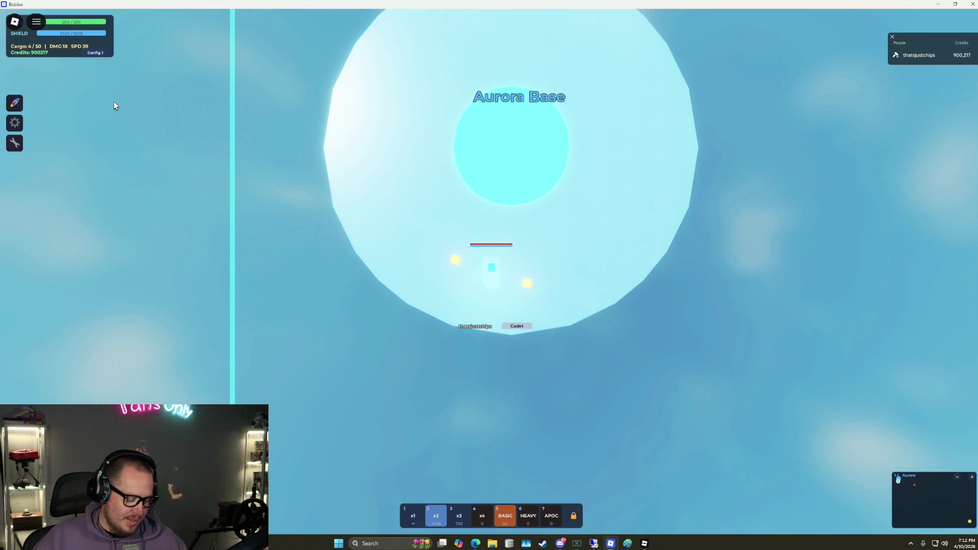
Check the Hangar Equipment screen with both Aegis drones' interior slots, then close it
key(h)
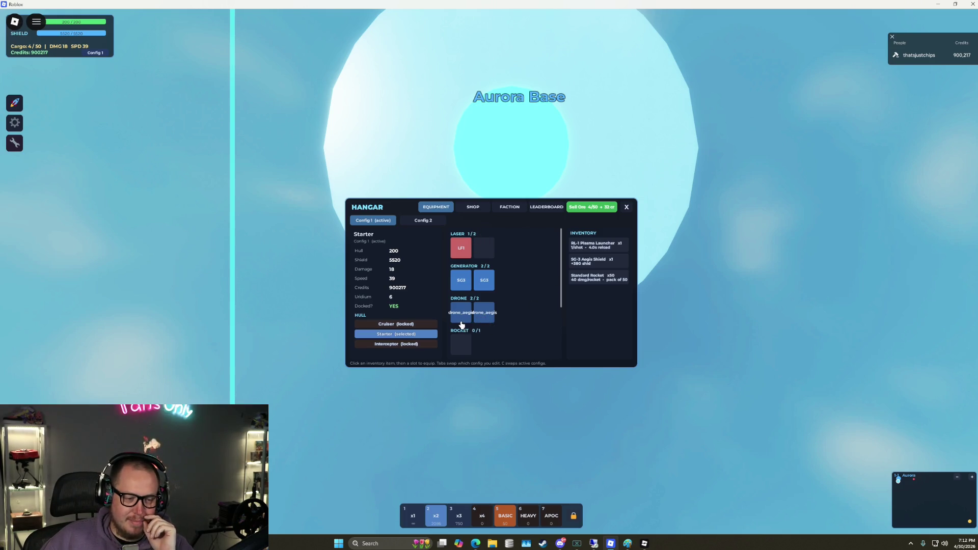
scroll(560, 314, down, 3)
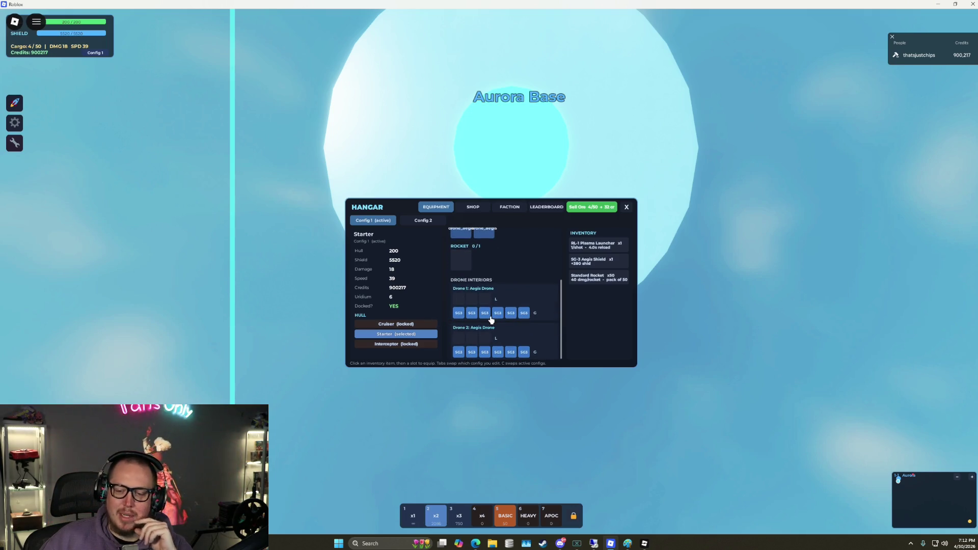
key(Escape)
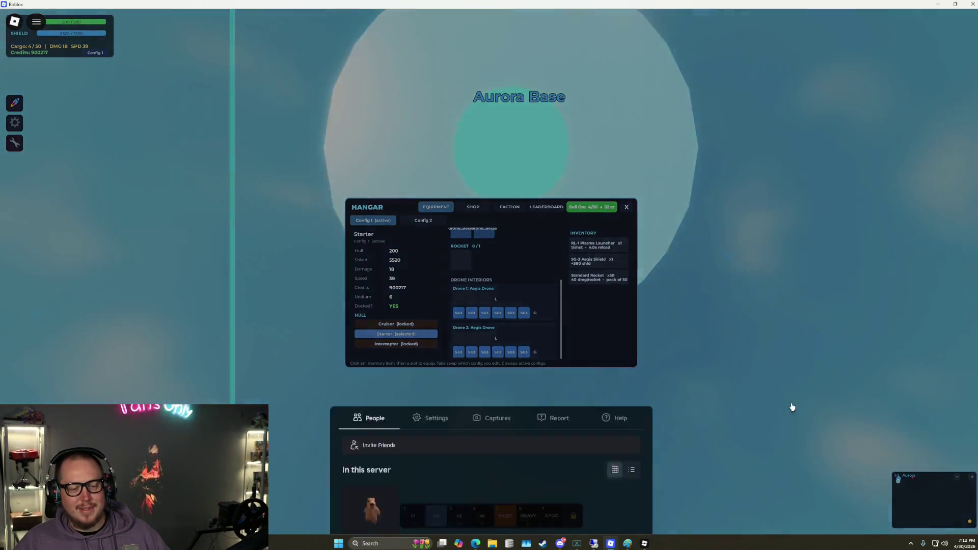
key(Escape)
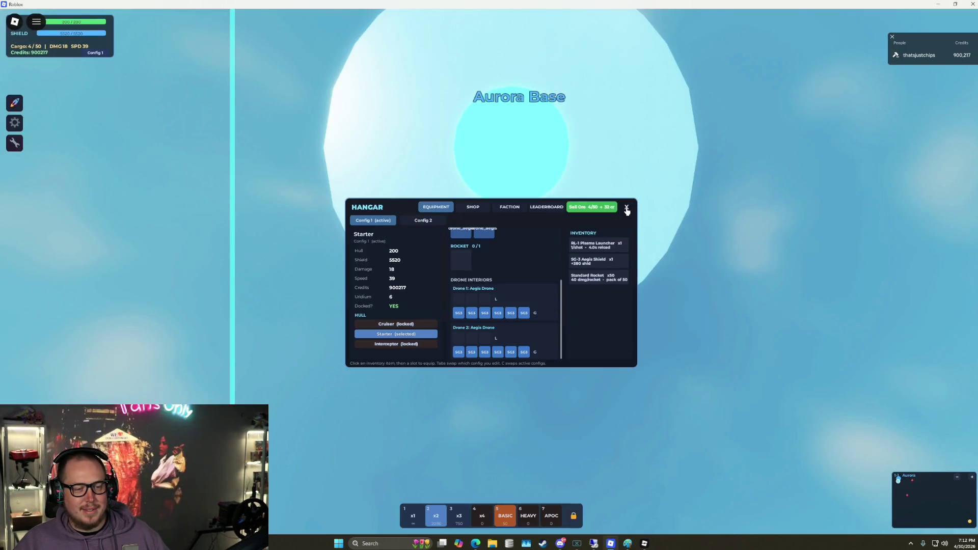
click(627, 209)
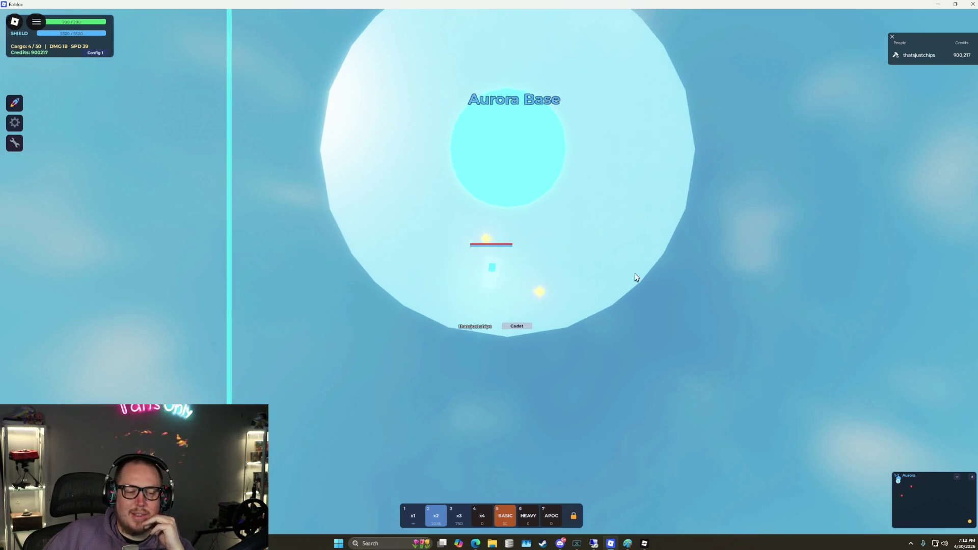
Fly away from Aurora Base, collect the ? mystery box, and jump through the -> 1-2 sun
key(w)
key(w)
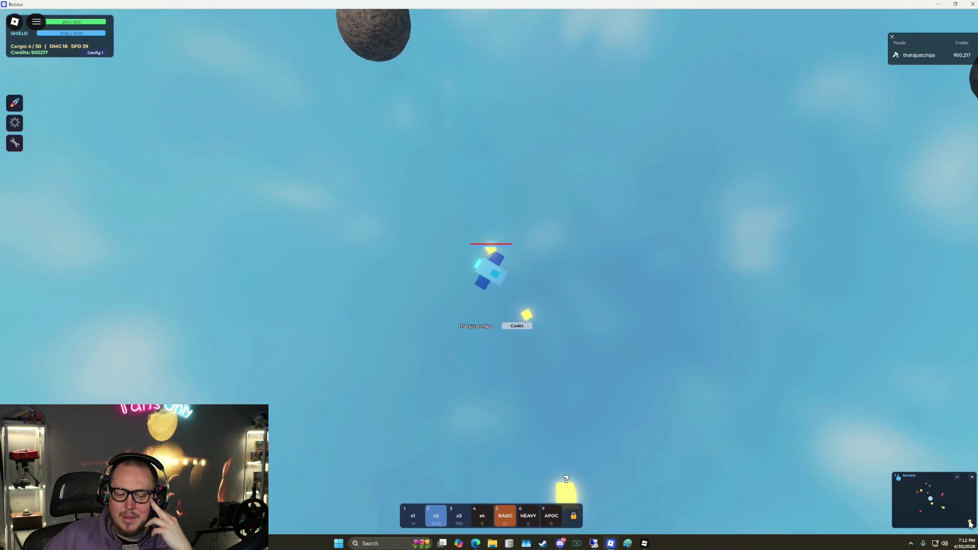
click(447, 416)
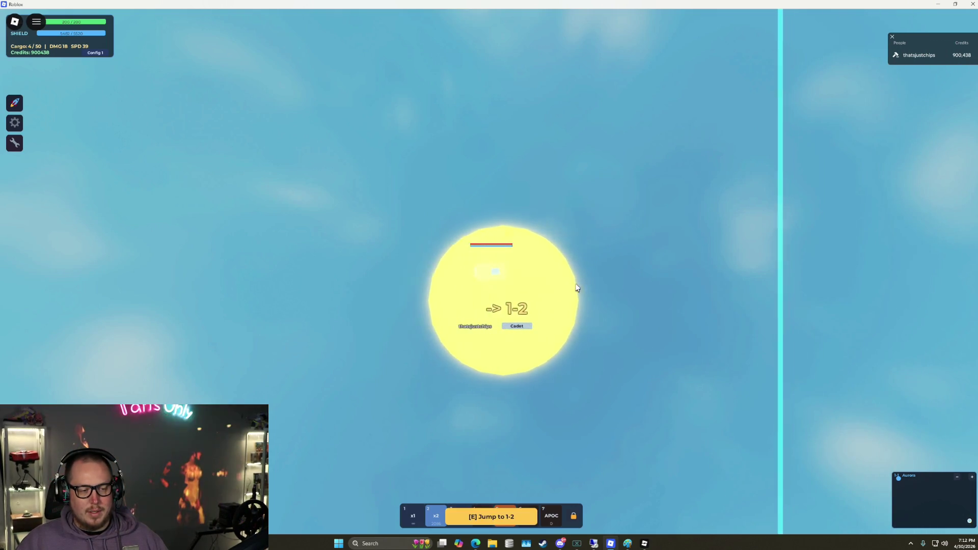
key(e)
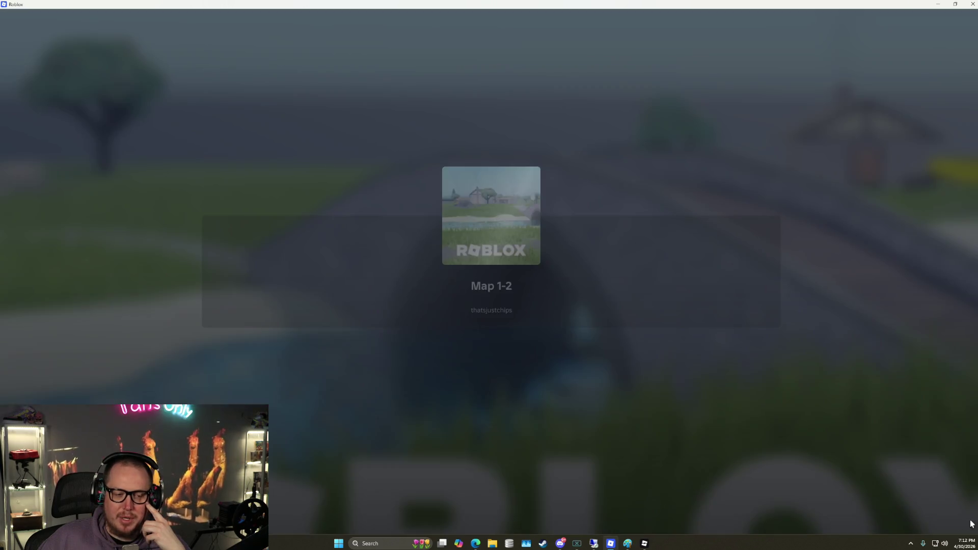
key(w)
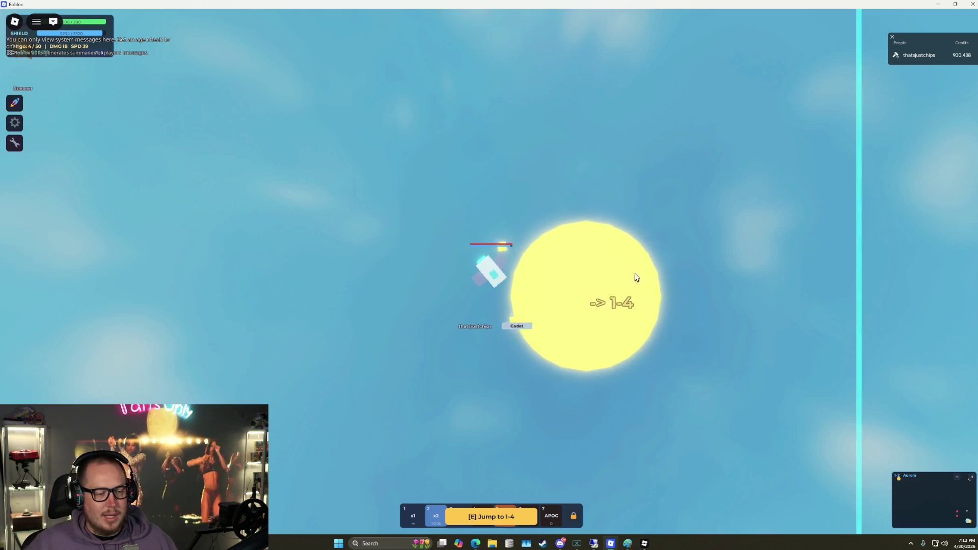
Fly past Map 1-2's -> 1-4 and -> 1-2 portal suns, then switch to Roblox Studio
click(604, 248)
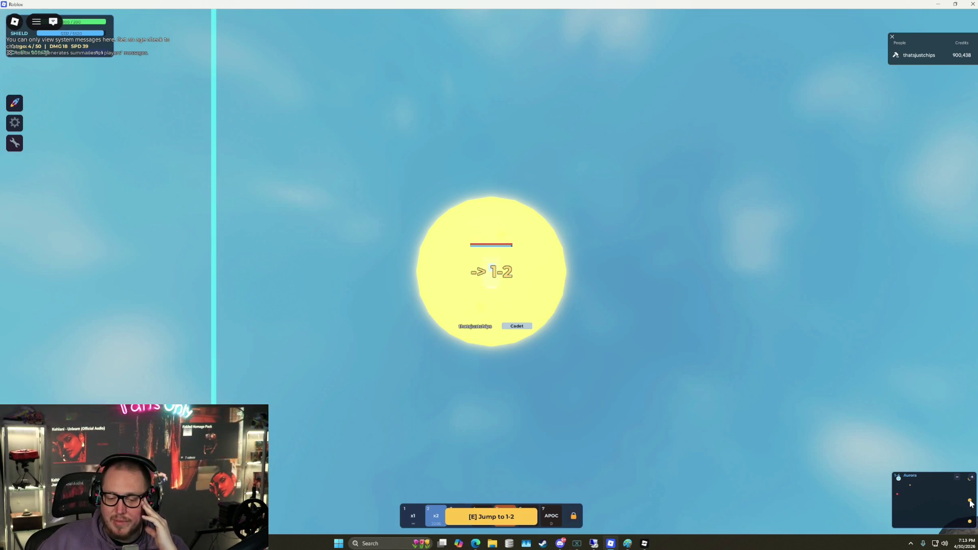
key(w)
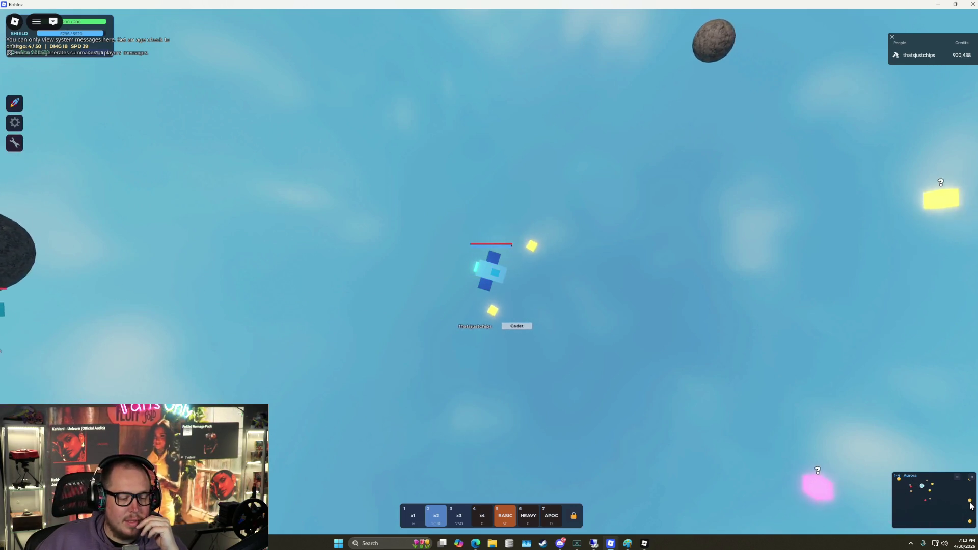
mouse_move(647, 545)
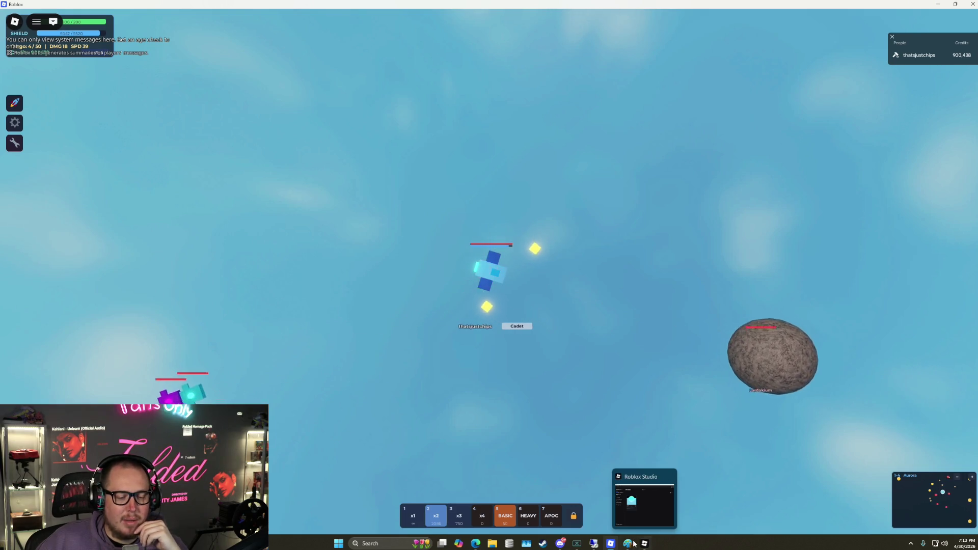
click(644, 544)
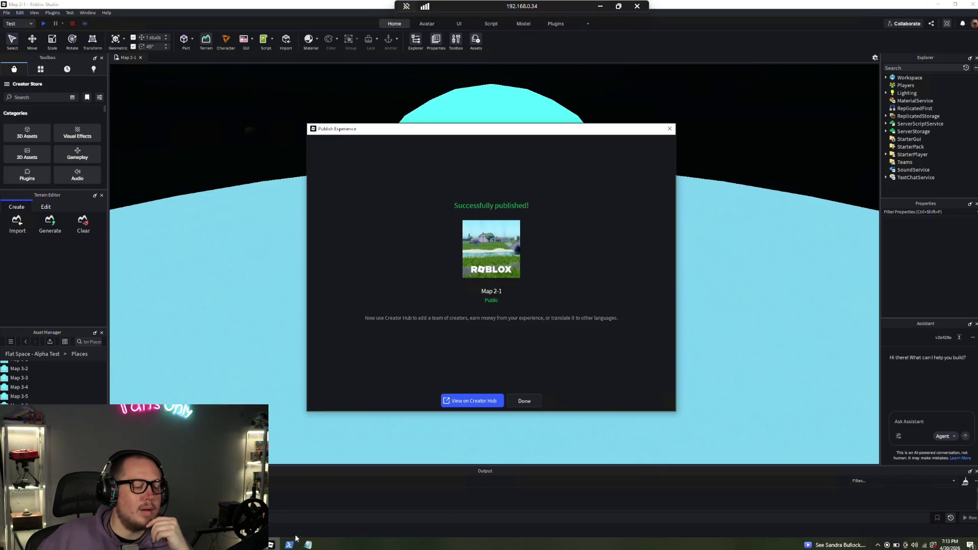
key(alt+Tab)
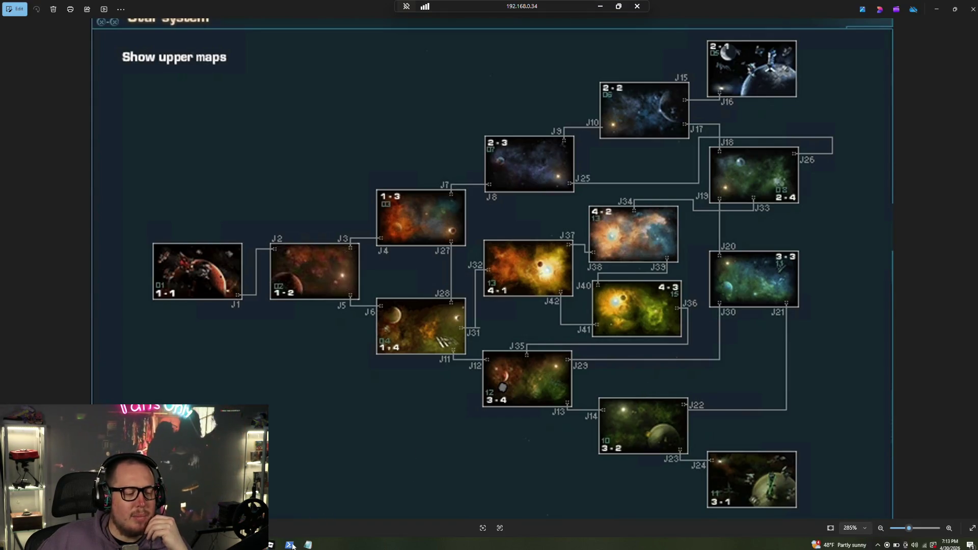
click(601, 6)
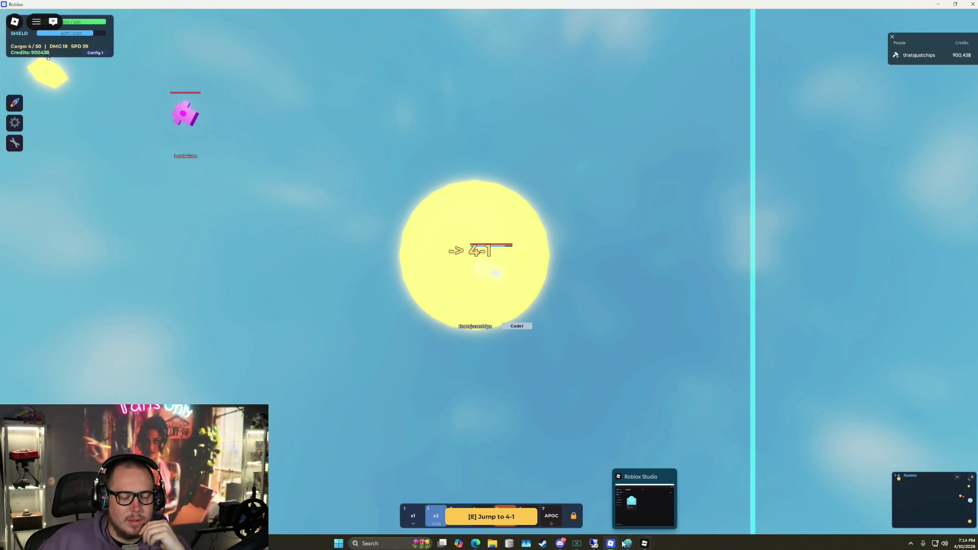
Check the star map, jump into Map 4-1, then jump on through its -> 4-4 sun
click(592, 547)
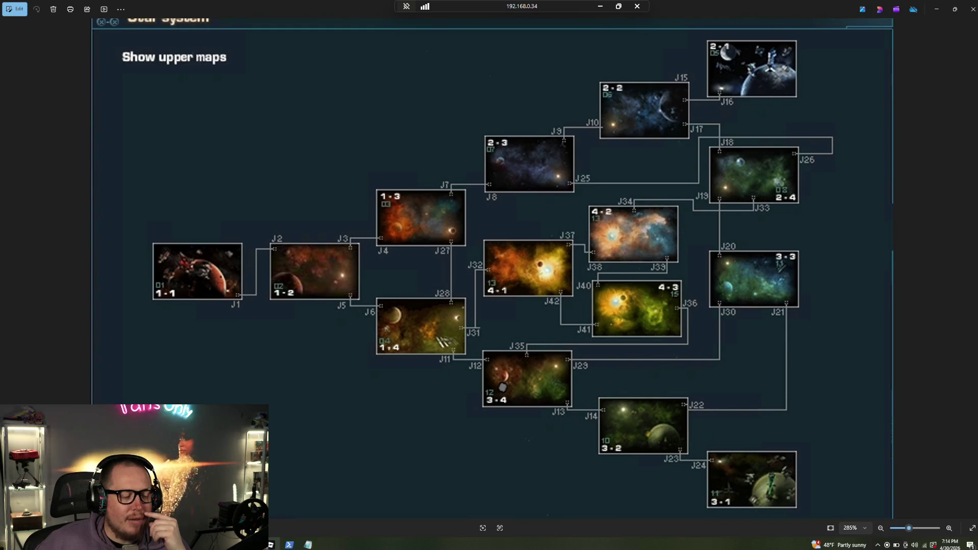
click(600, 5)
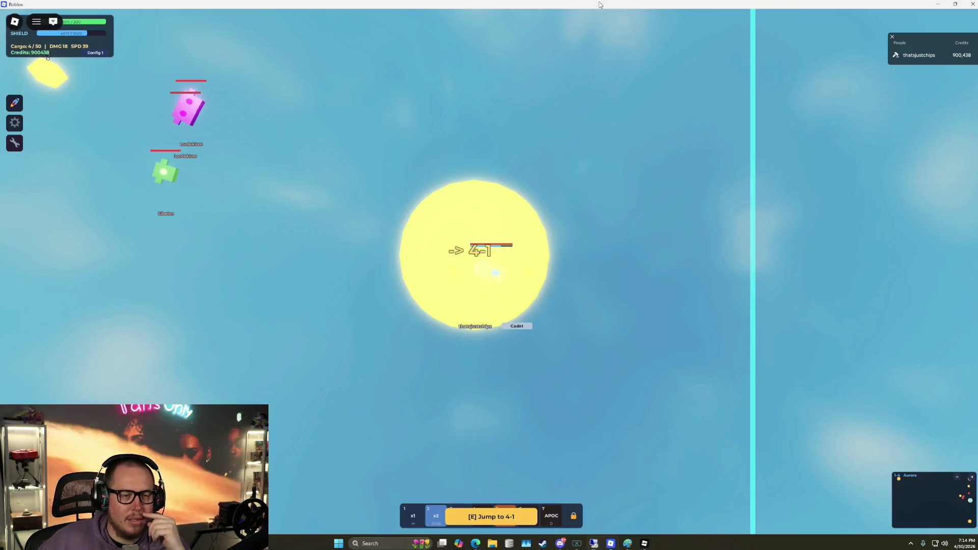
key(e)
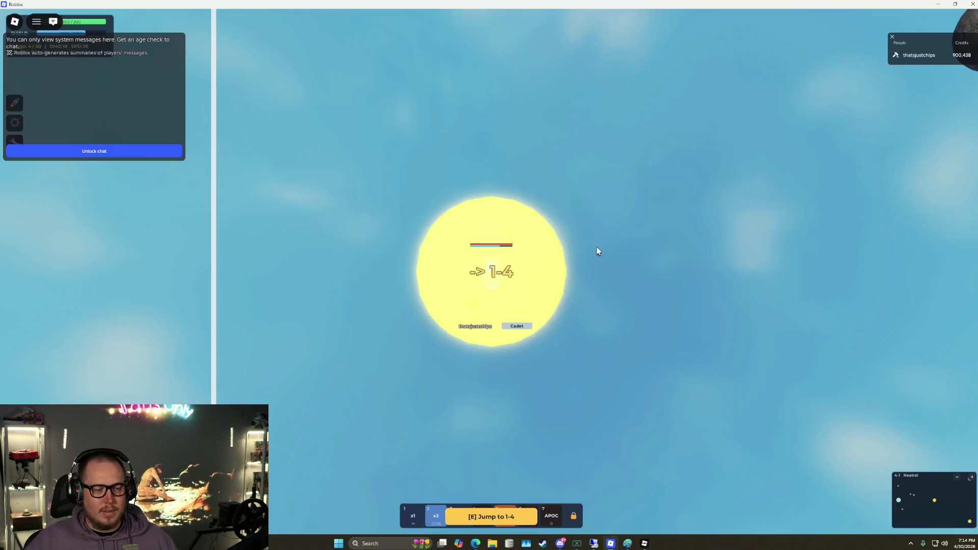
key(w)
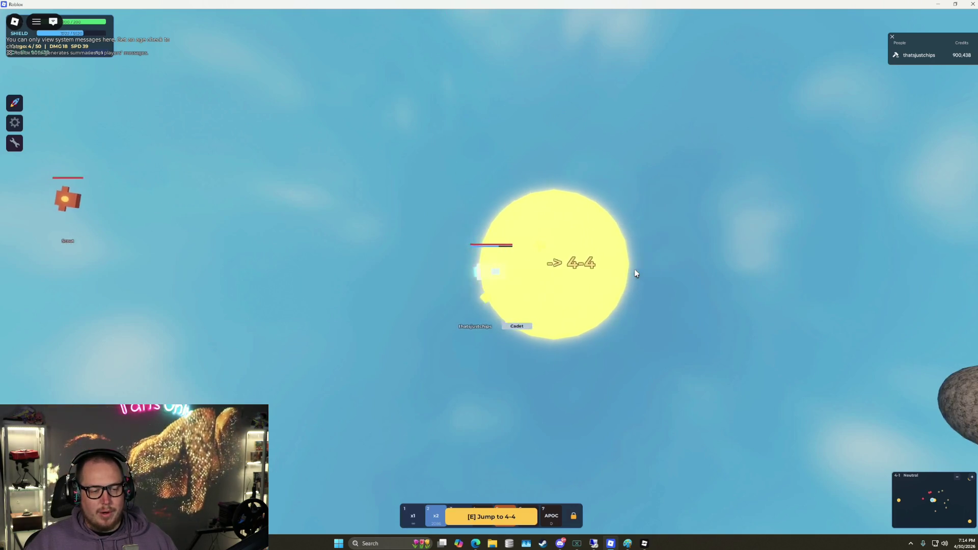
key(e)
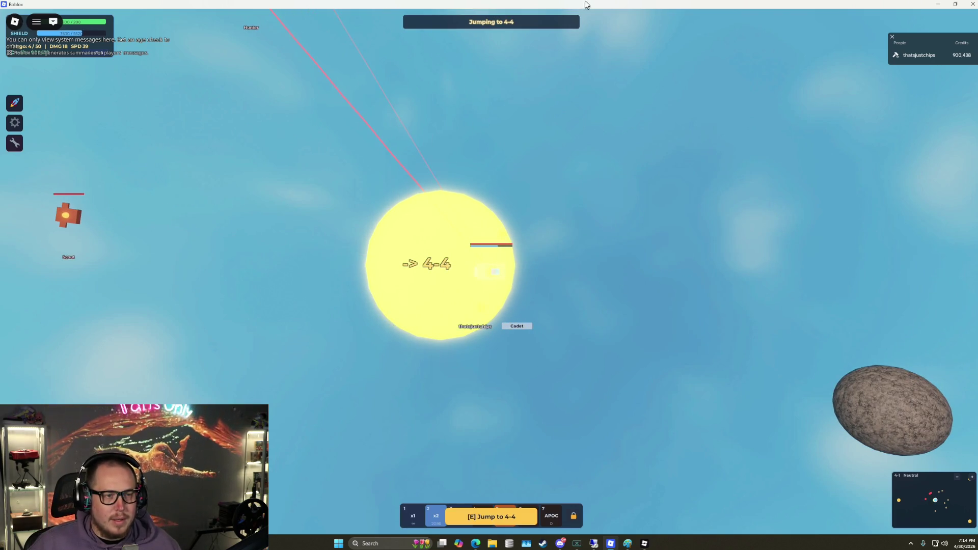
click(645, 544)
click(645, 544)
click(594, 544)
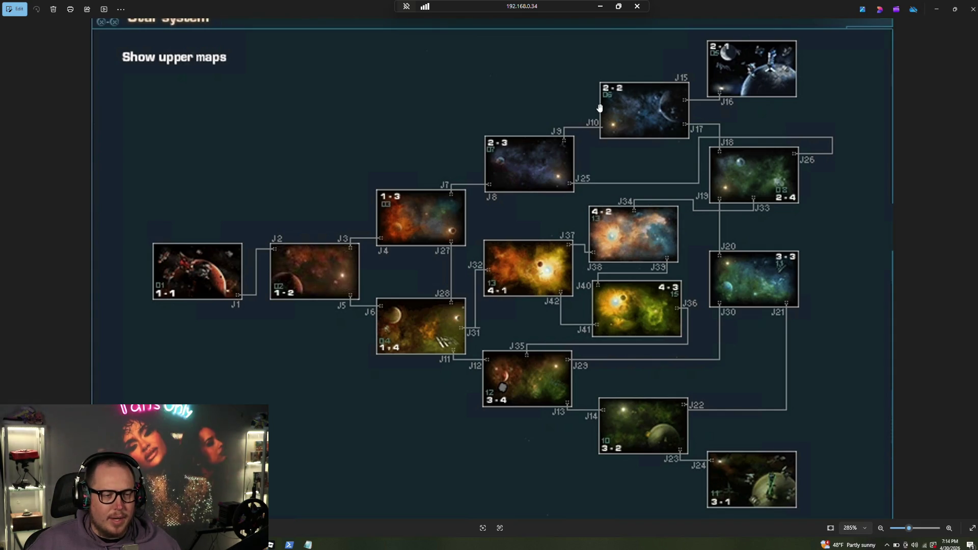
click(601, 8)
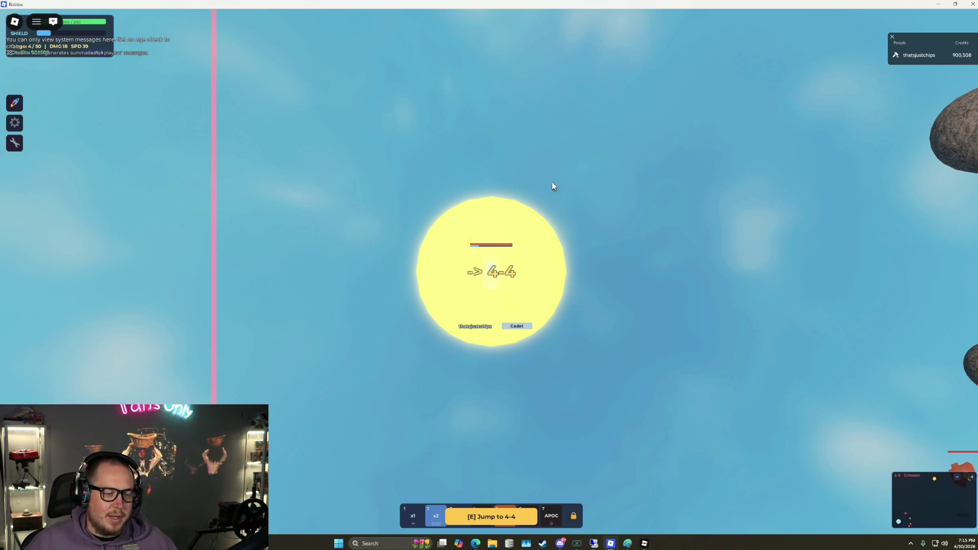
Leave the Roblox experience through the Esc menu and bring the star-system map window forward
key(Escape)
click(384, 399)
click(438, 250)
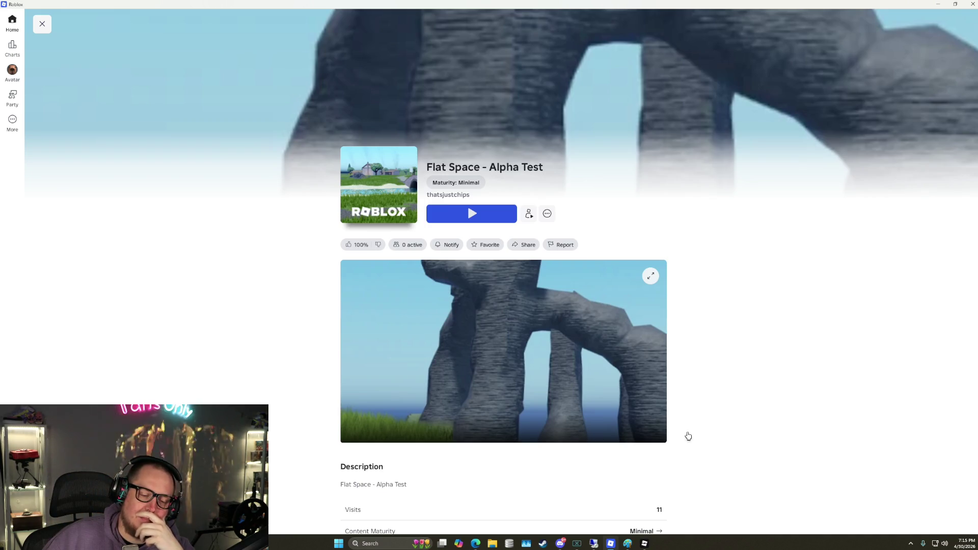
mouse_move(593, 544)
click(576, 497)
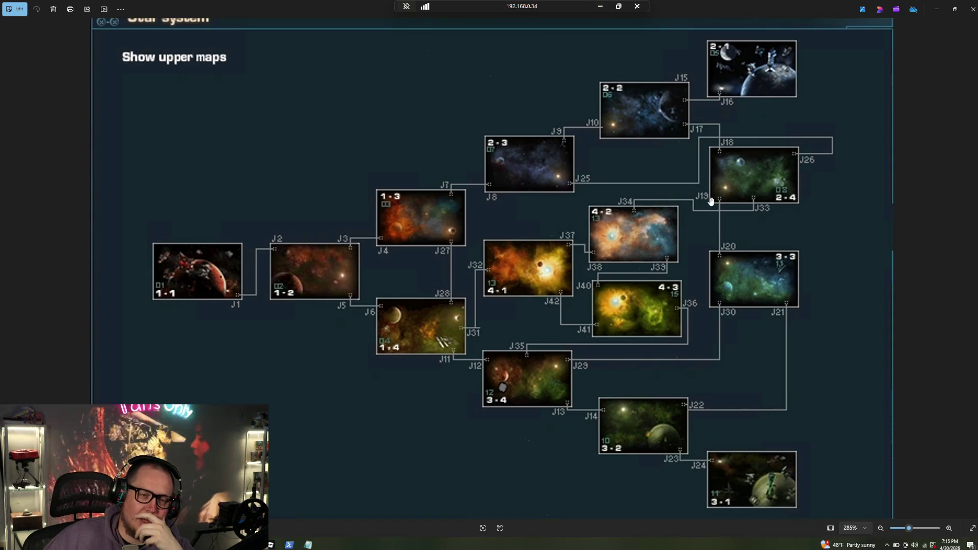
Hide the map viewer, click Done on the publish confirmation, and bring up the Portals notes
mouse_move(846, 9)
mouse_down()
mouse_move(748, 100)
mouse_move(682, 138)
mouse_up()
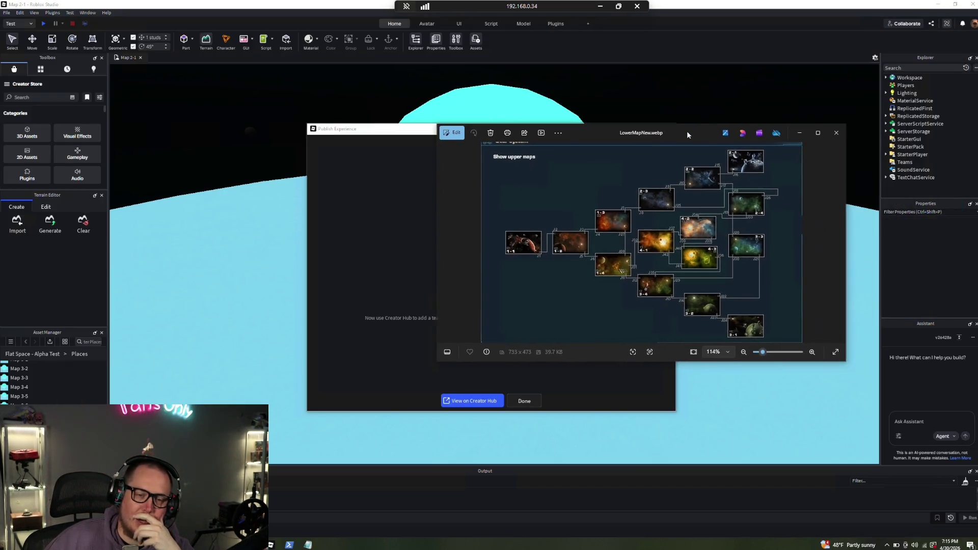
click(800, 135)
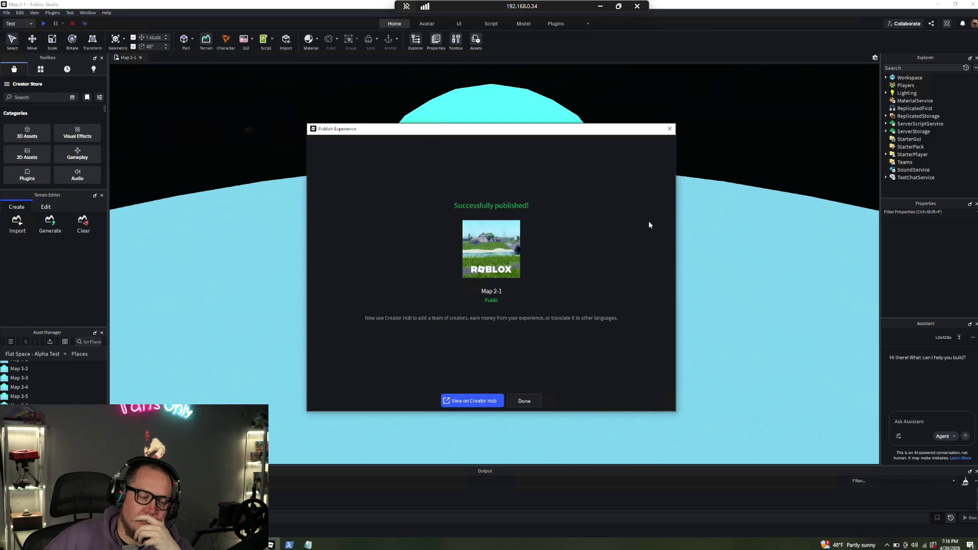
click(529, 406)
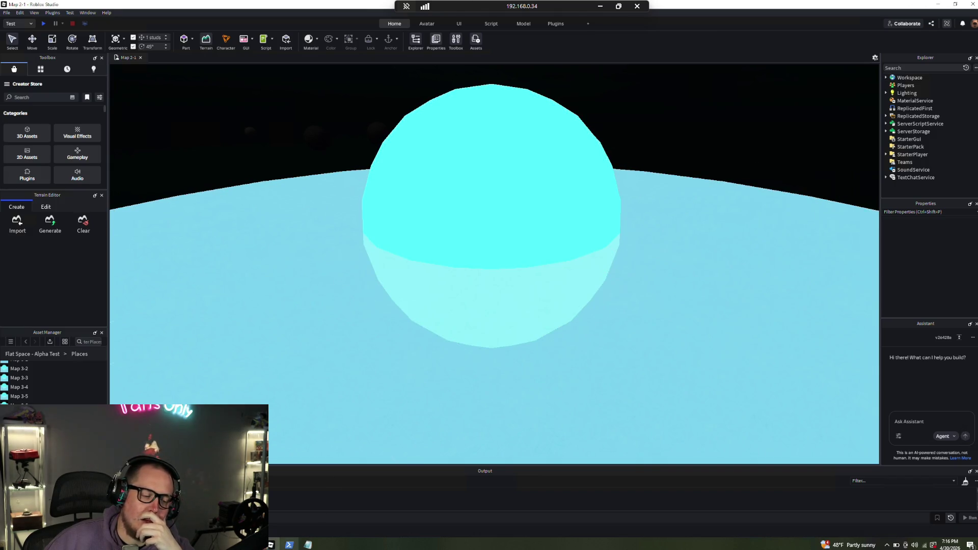
click(307, 545)
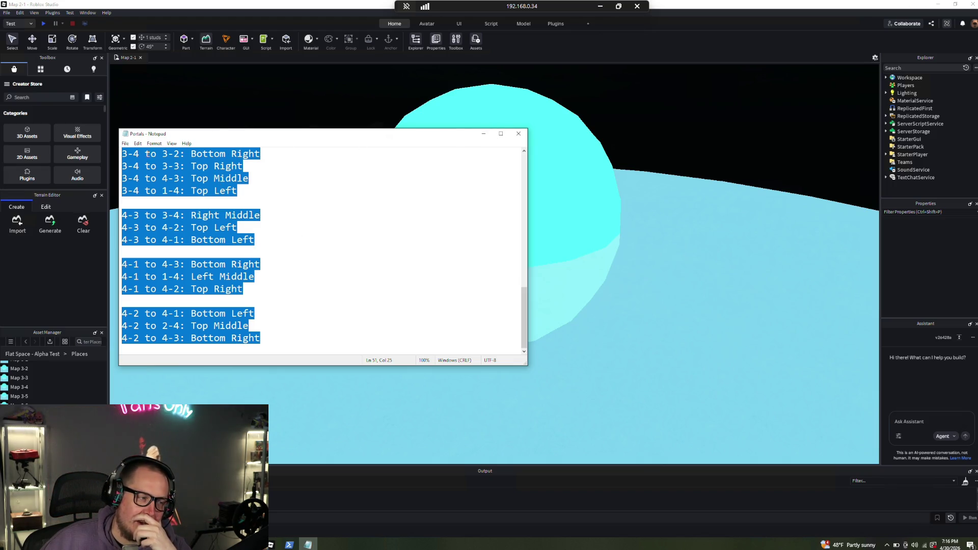
click(125, 144)
Create a new blank Notepad document and move it to the right edge of the screen
click(137, 154)
mouse_move(219, 140)
mouse_down()
mouse_move(560, 167)
mouse_move(532, 147)
mouse_up()
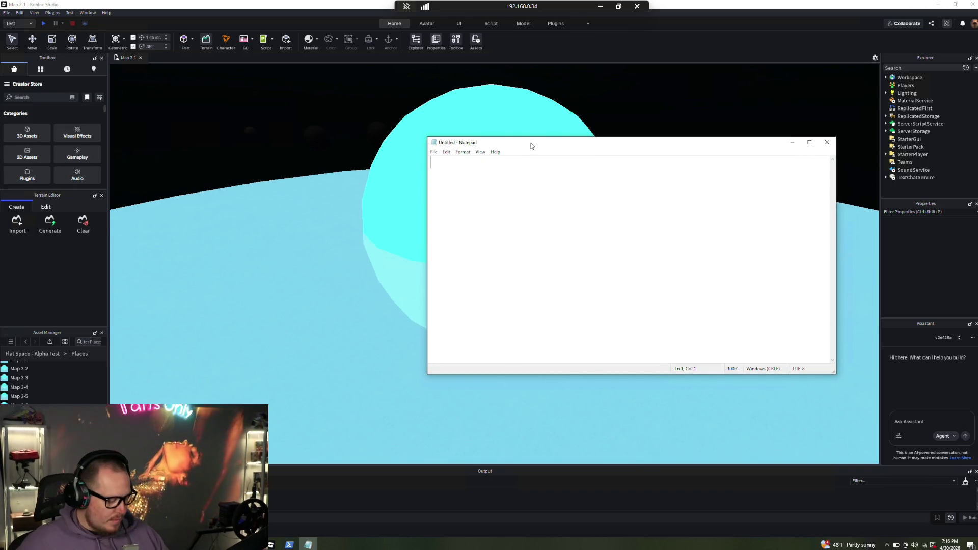
drag(522, 148, 976, 220)
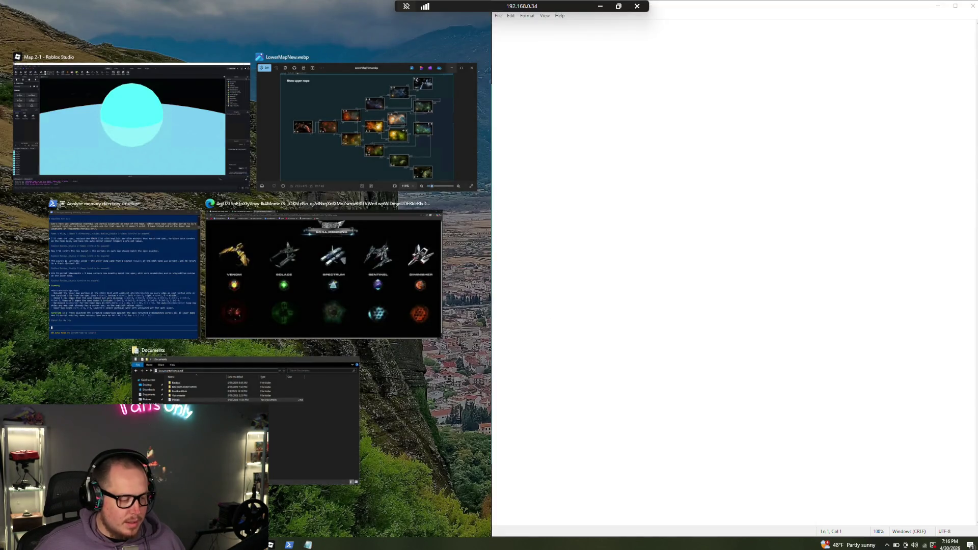
key(Escape)
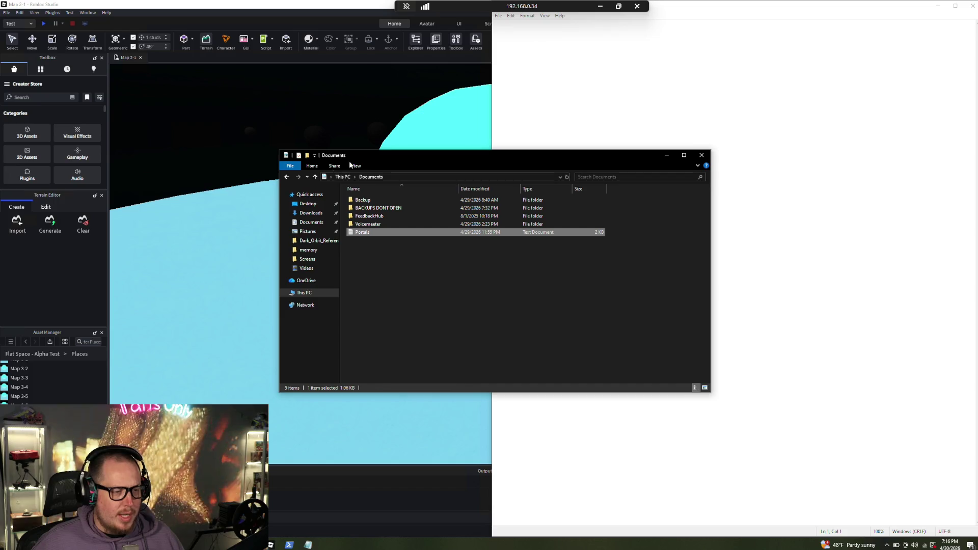
Open Uppers.webp from Quick access recent files, dock it on the left half, and zoom in
click(288, 177)
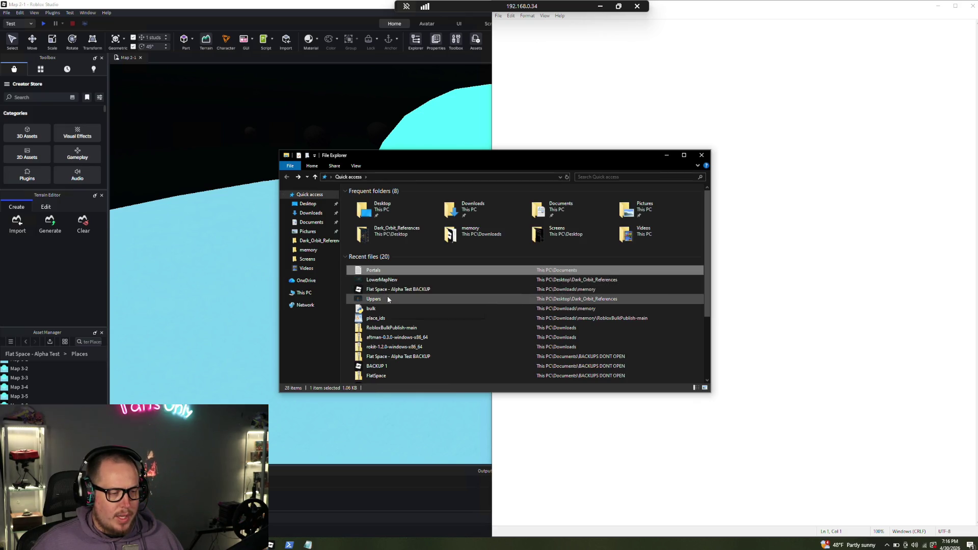
click(388, 299)
double_click(387, 299)
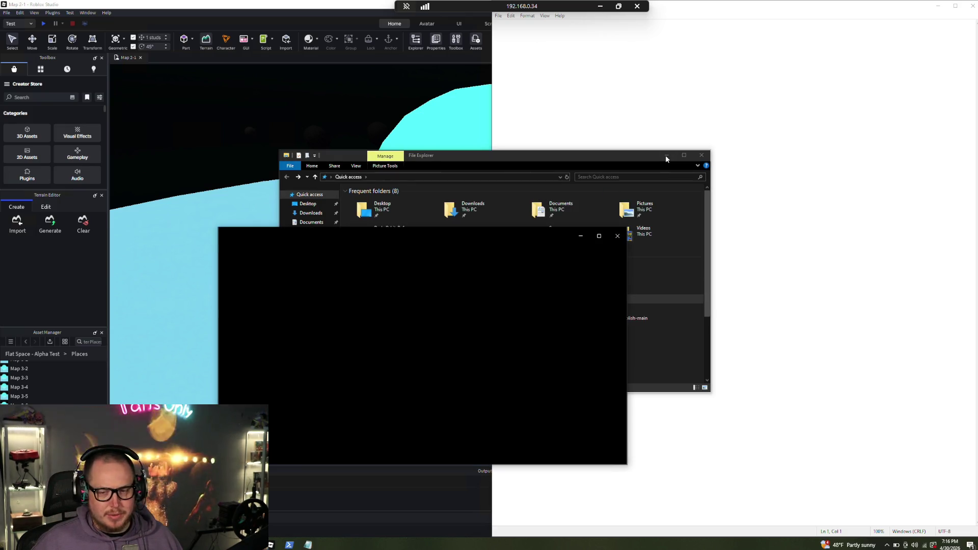
click(666, 156)
drag(453, 243, 1, 228)
scroll(203, 320, up, 2)
scroll(221, 312, up, 2)
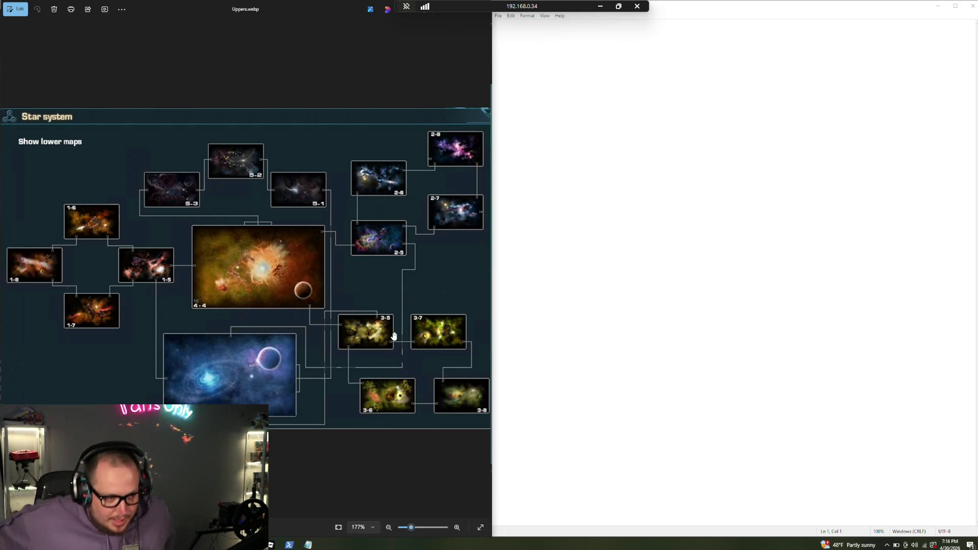
click(610, 53)
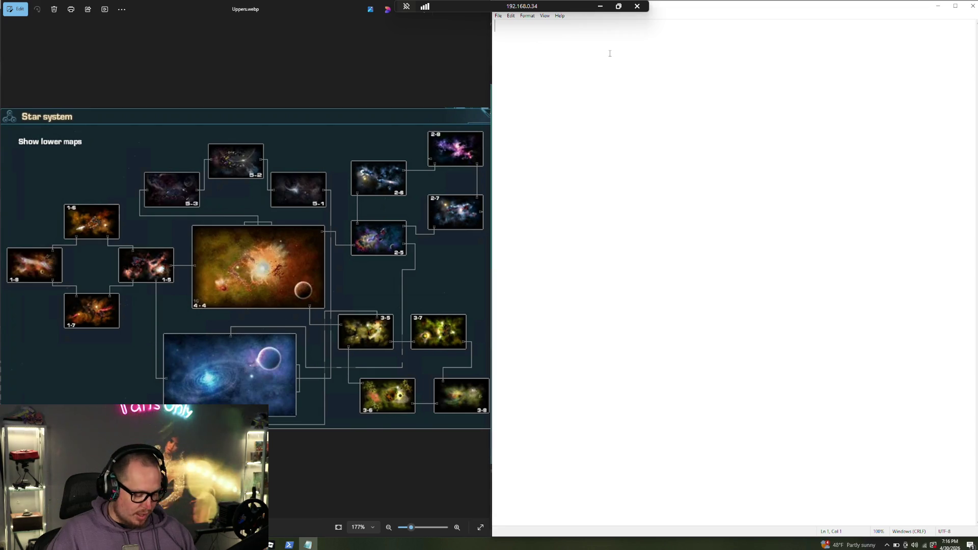
Type '4-4 to' and paste copies of it onto four lines to start the portal list
text(4-4)
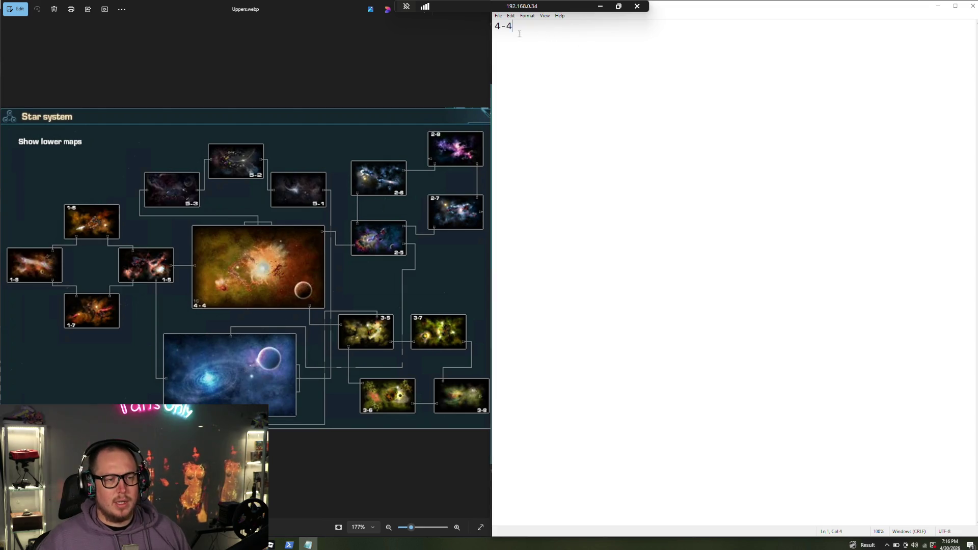
text( to)
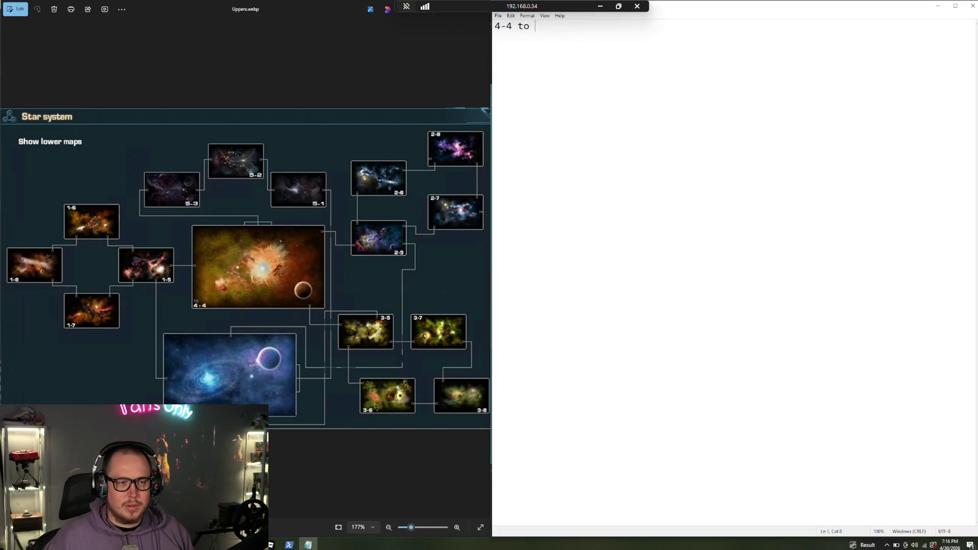
key(ctrl+a)
key(ctrl+c)
click(543, 26)
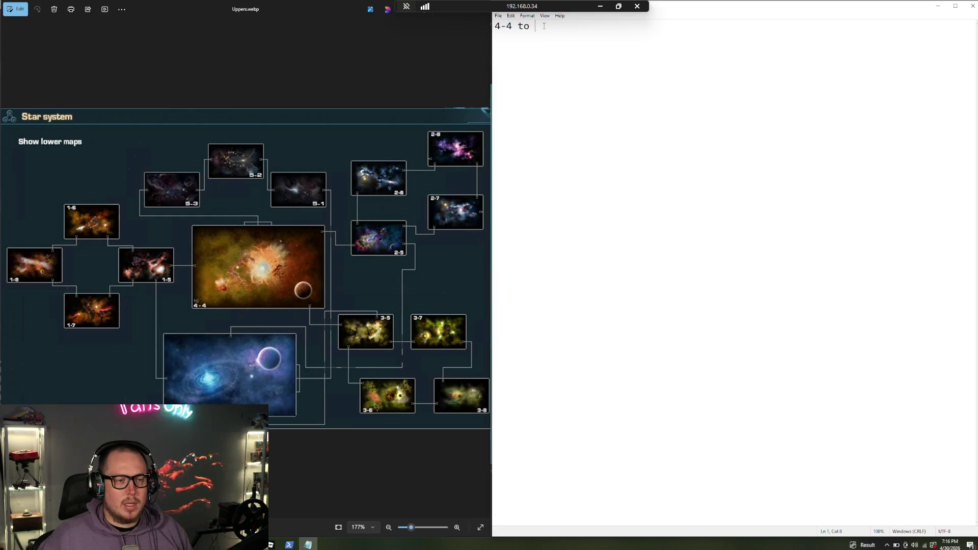
key(ctrl+v)
key(Return)
key(ctrl+v)
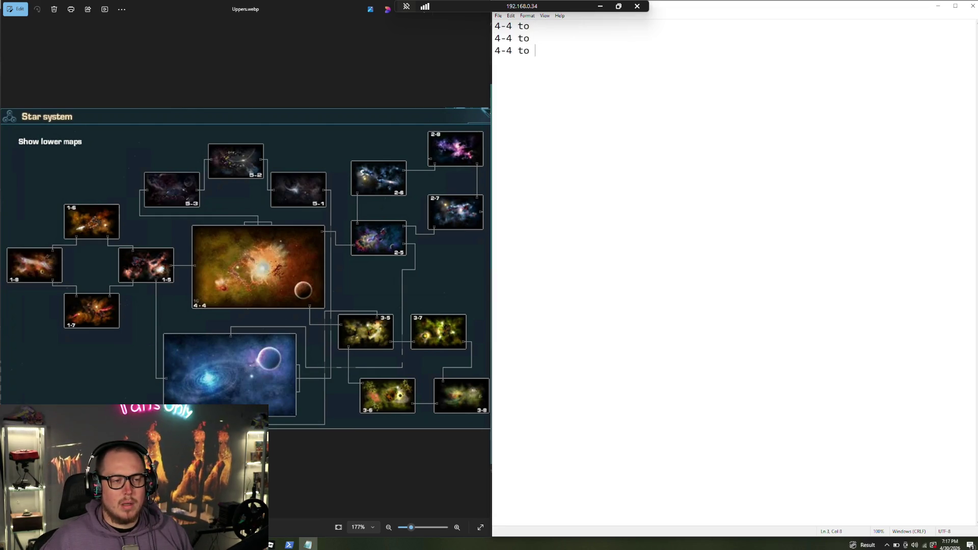
key(ctrl+v)
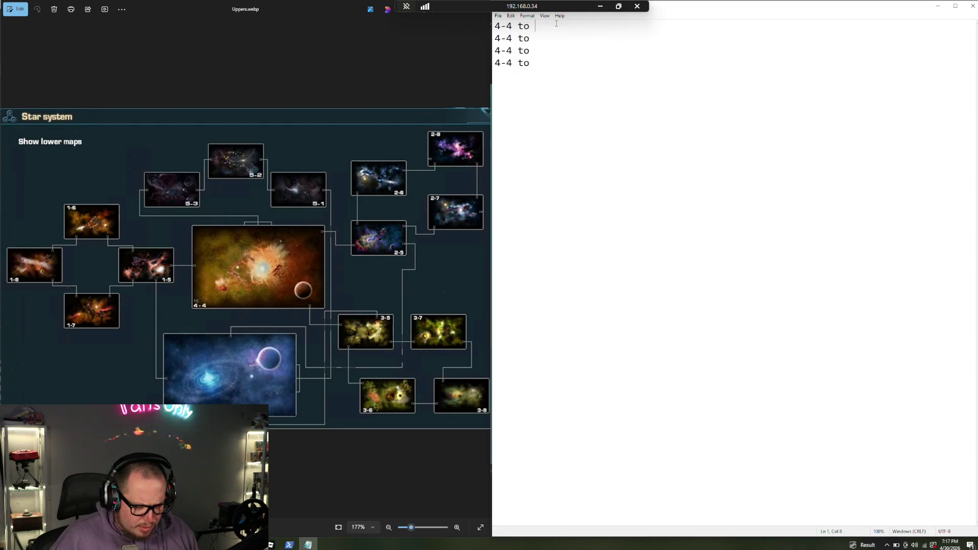
Complete lines as '3-5: Bottom Right' and '2-5: Top Right', then delete a spare '4-4 to' line
text(3-5)
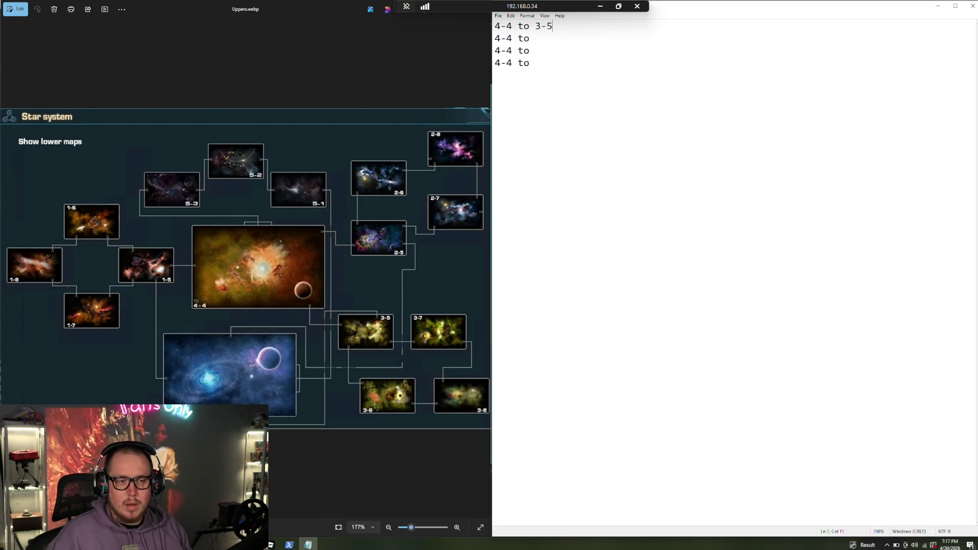
text(:)
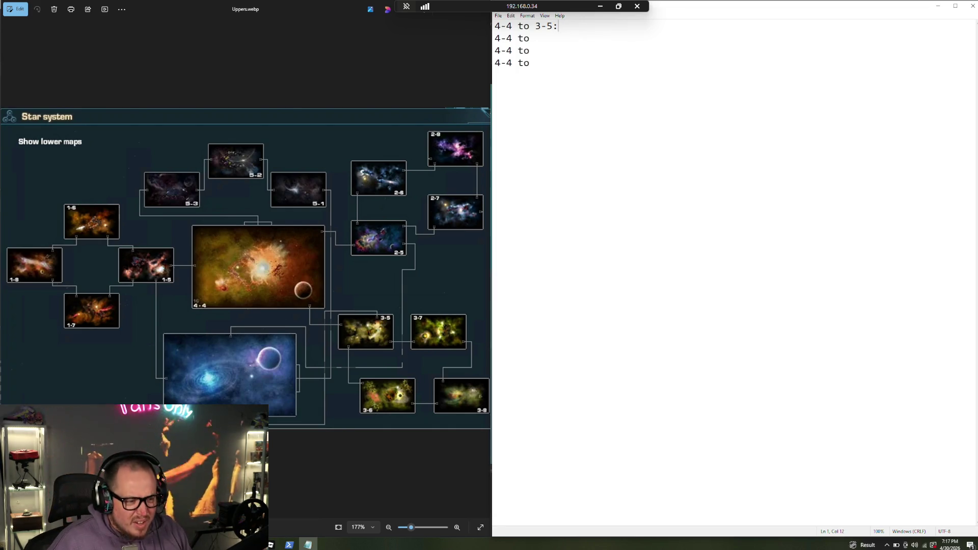
text( Bo)
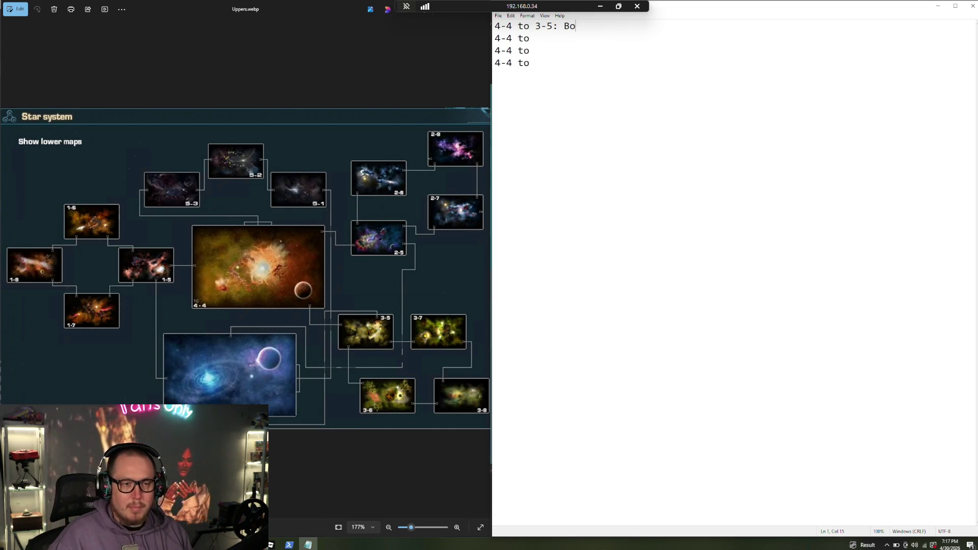
text(ttomRight)
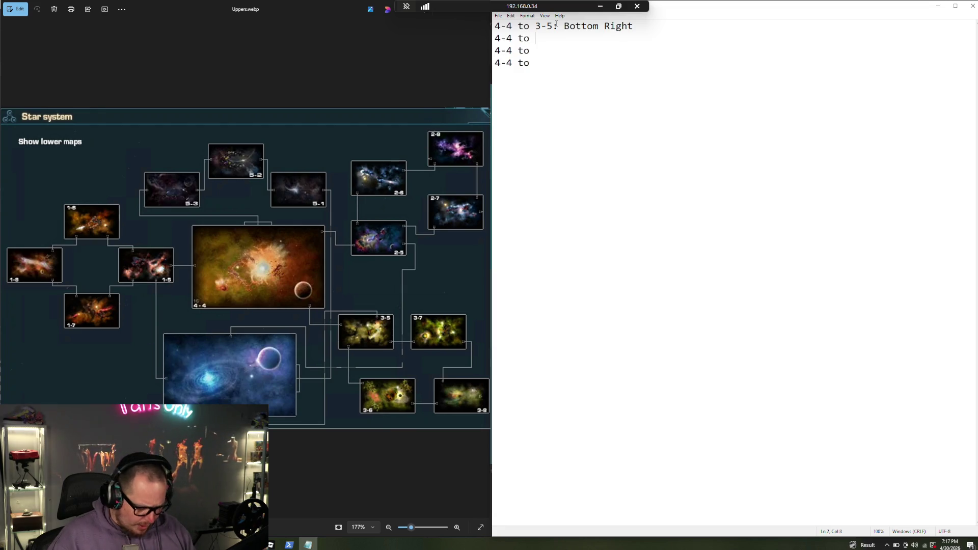
text(2-5)
text( i)
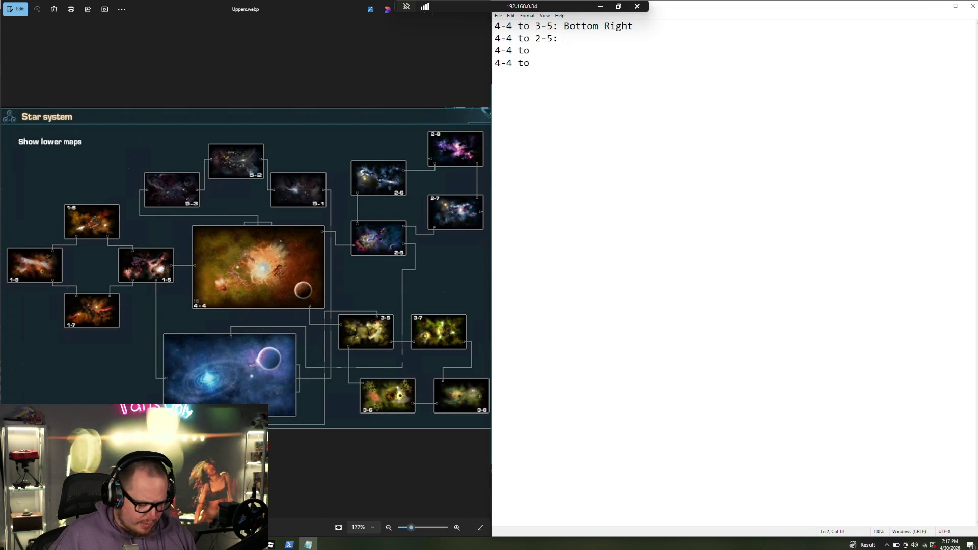
text(Right)
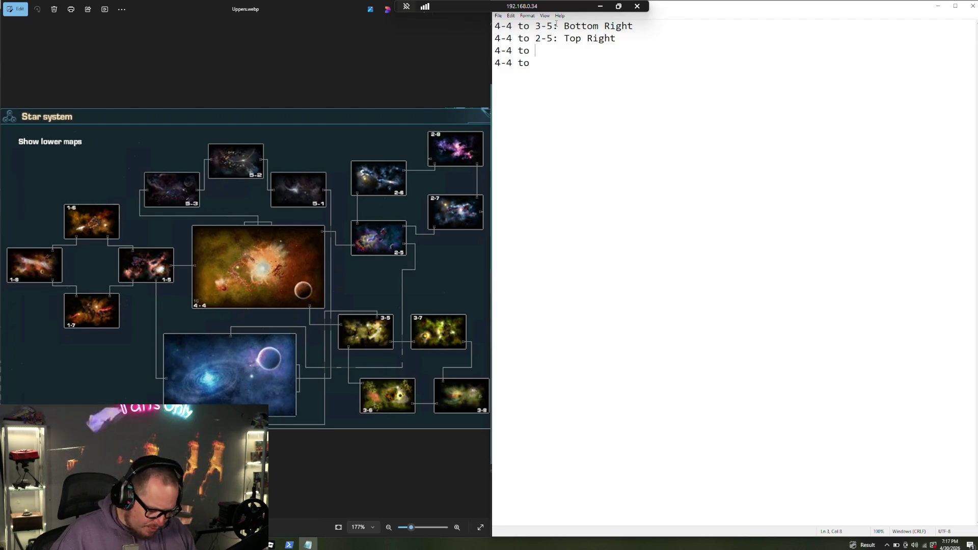
text(5)
key(BackSpace)
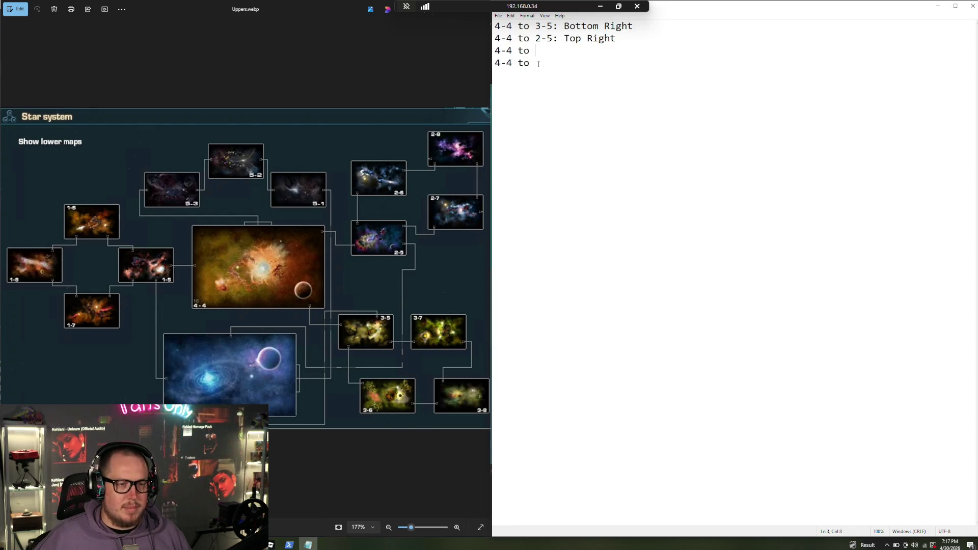
drag(546, 53, 486, 50)
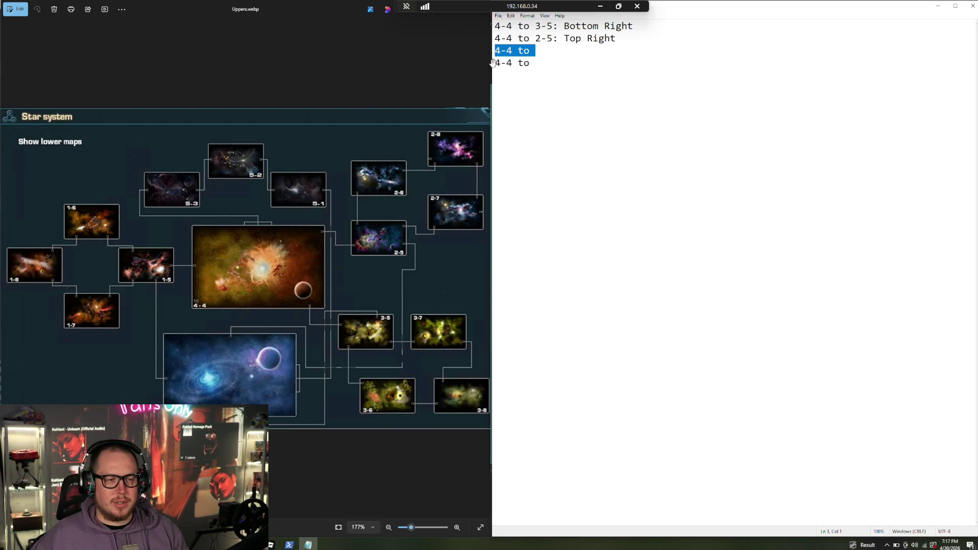
key(BackSpace)
key(BackSpace)
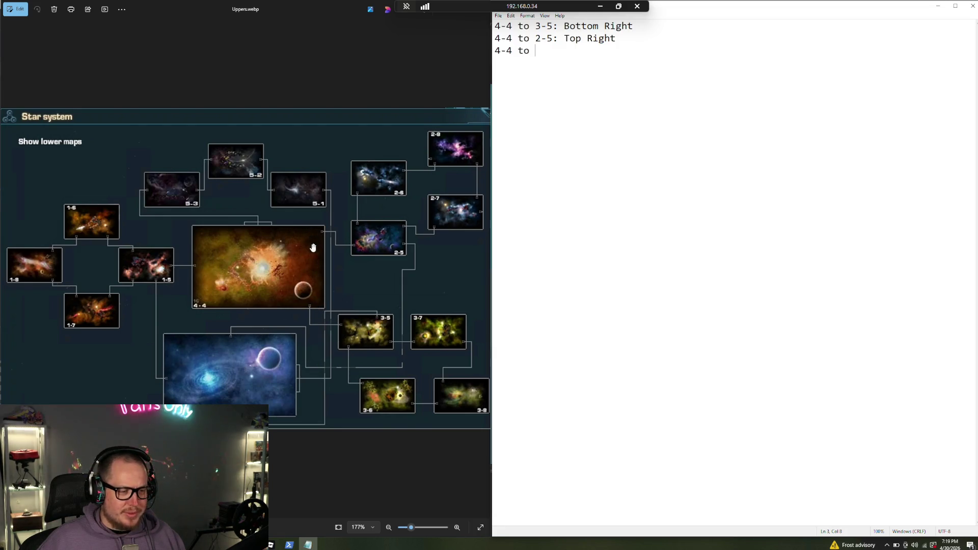
Finish the third line as '4-4 to 1-5: Middle Left' and begin a new line below
text(1-5:)
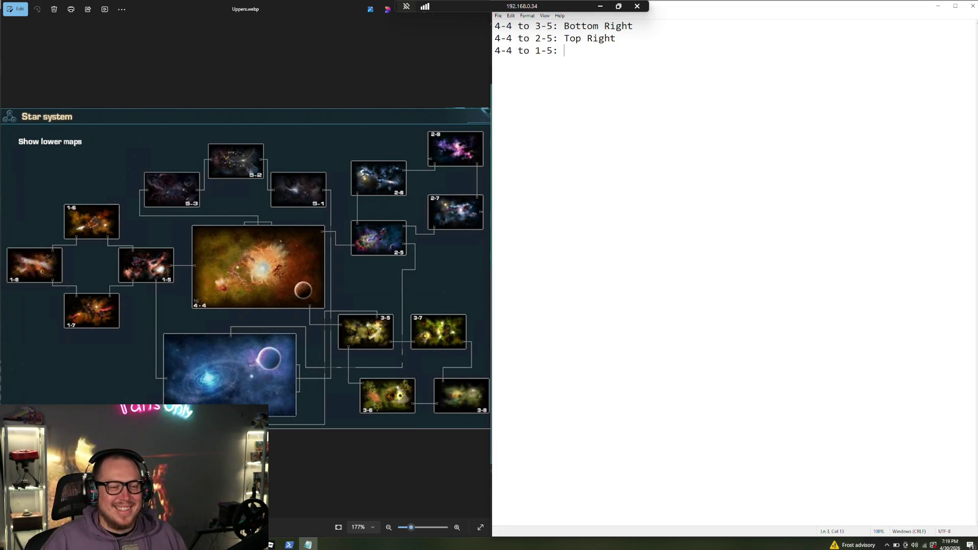
text(Middle )
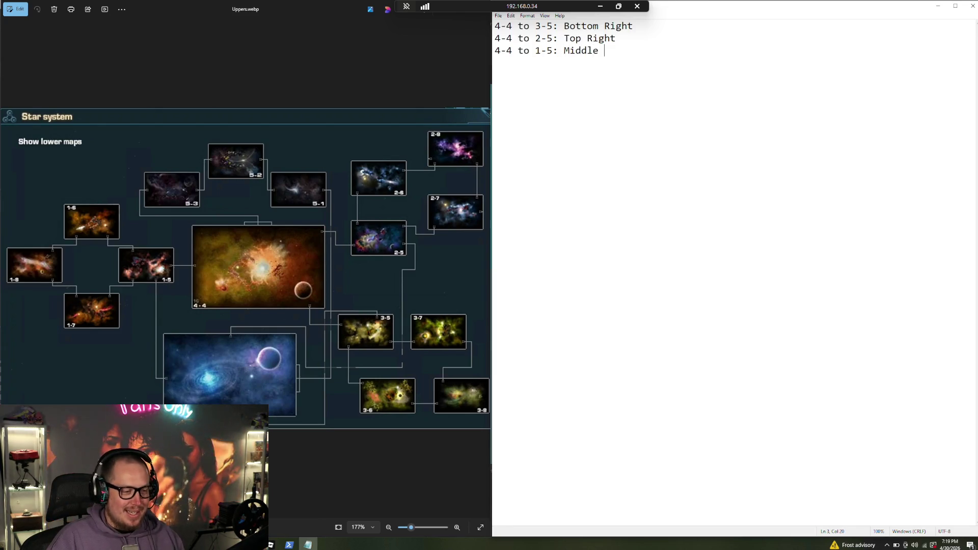
text(Left)
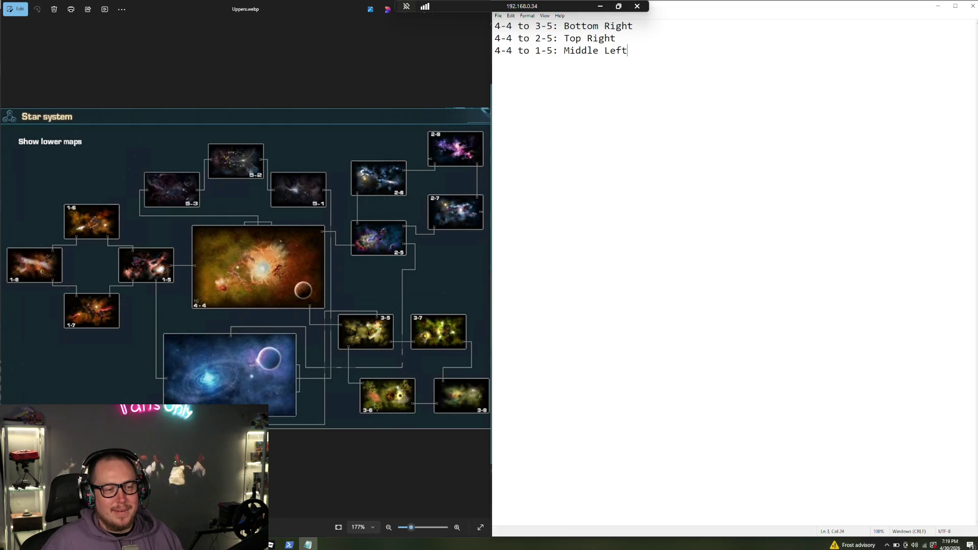
key(Return)
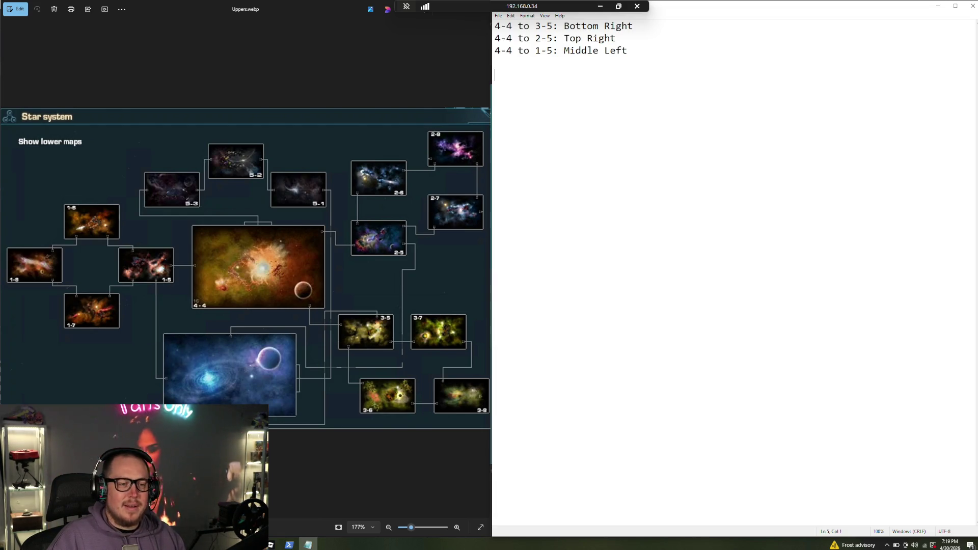
Type '4-5 to' and copy it onto three lines for the 4-5 group
text(4-5)
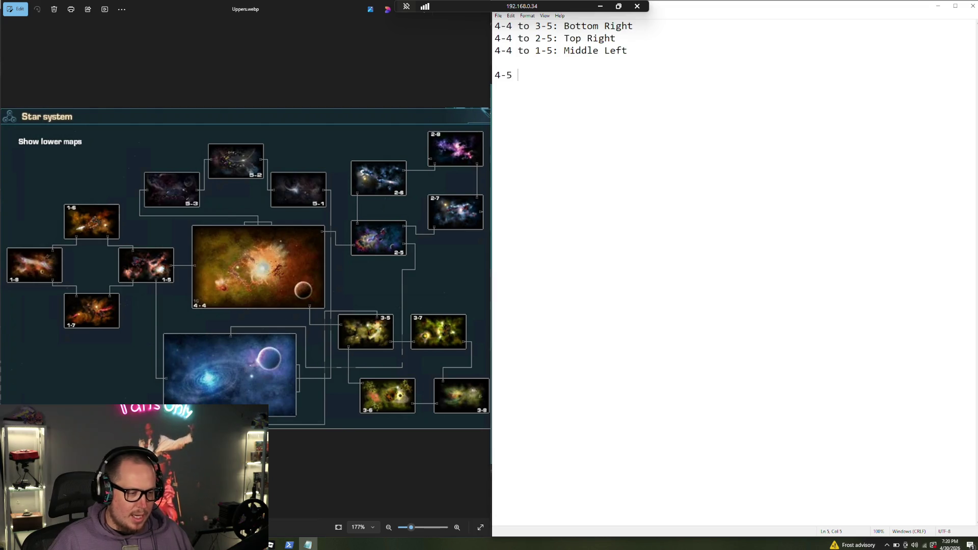
text(to)
drag(559, 72, 471, 94)
key(ctrl+c)
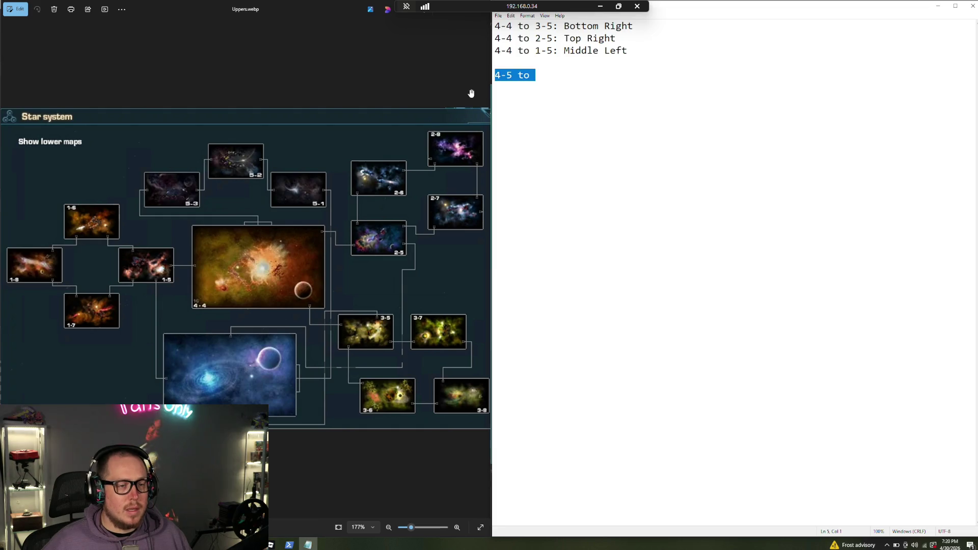
key(Left)
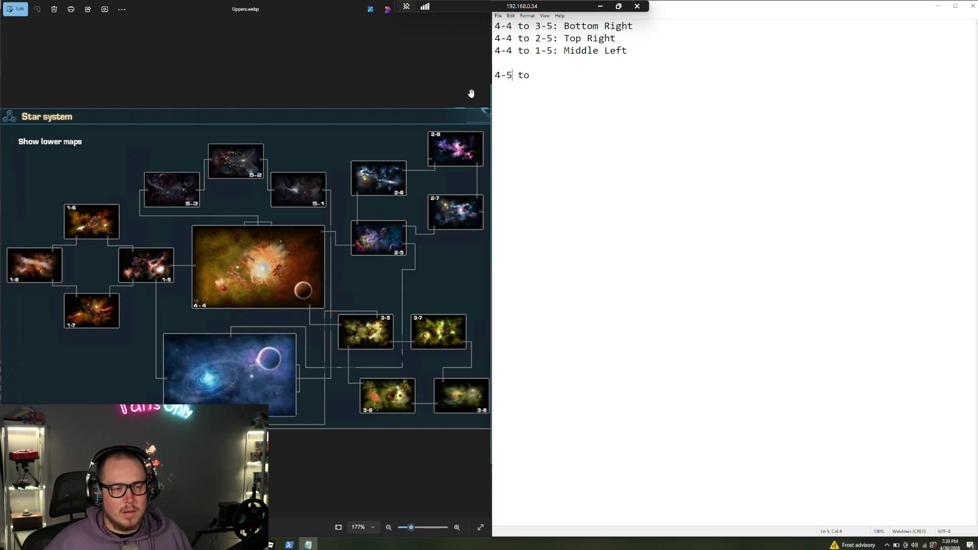
key(Return)
key(ctrl+v)
key(Return)
key(ctrl+v)
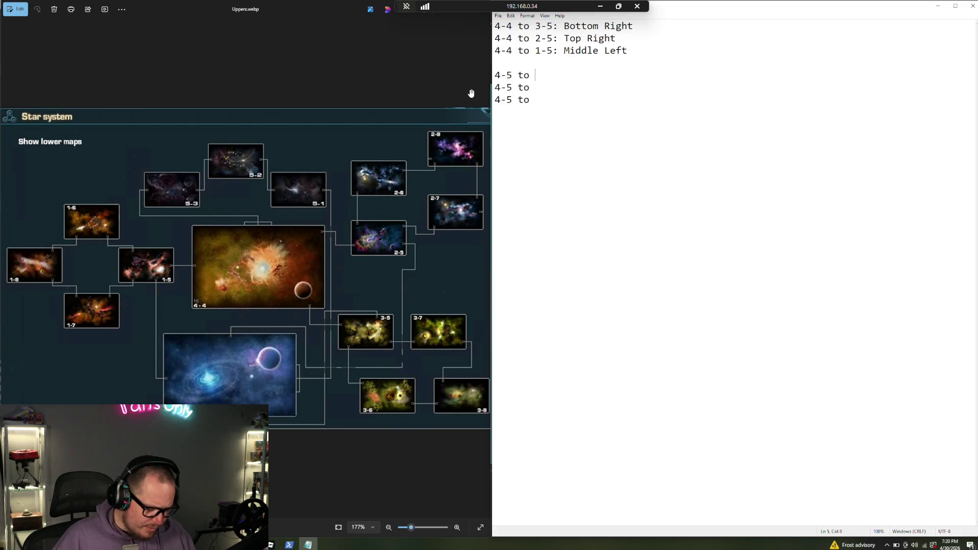
Fill in '2-5: Middle Top', '1-5: Middle Left' and '3-5: Middle Bottom', then add a blank line
text(2-5)
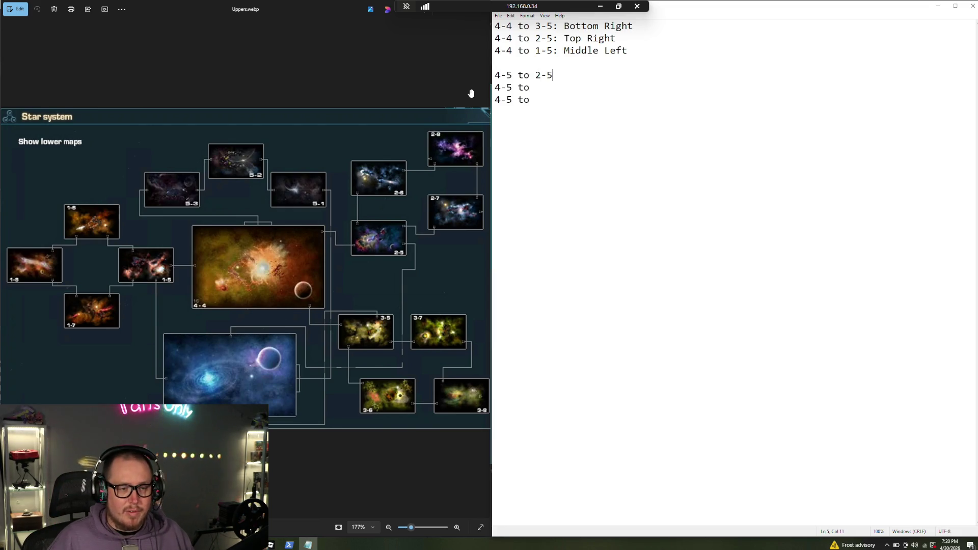
text(: Middle Top)
key(Down)
text(1-5: )
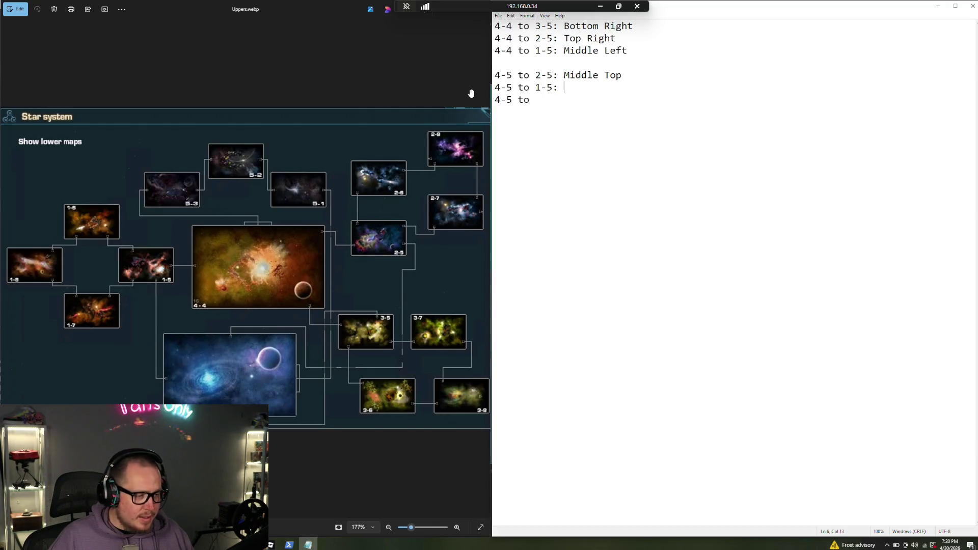
text(Middle Left)
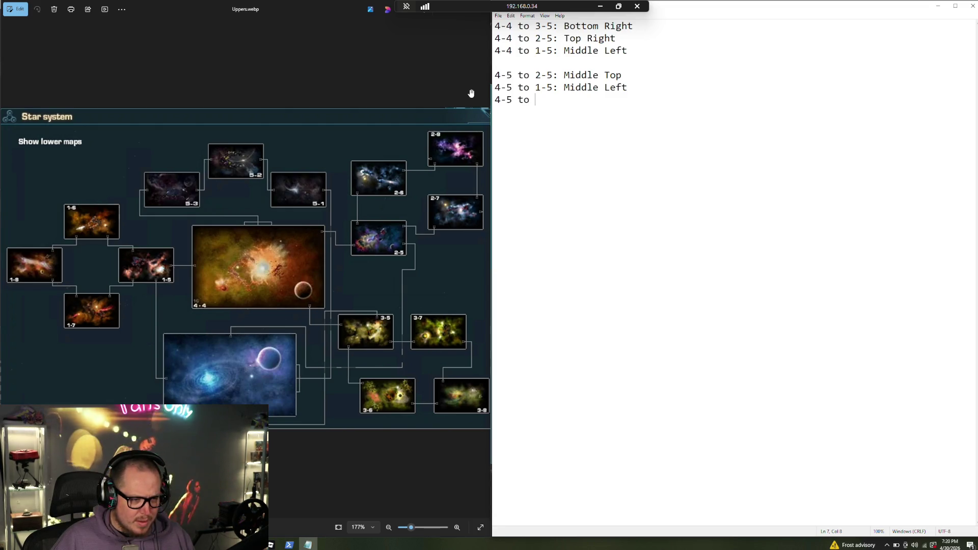
text(3-)
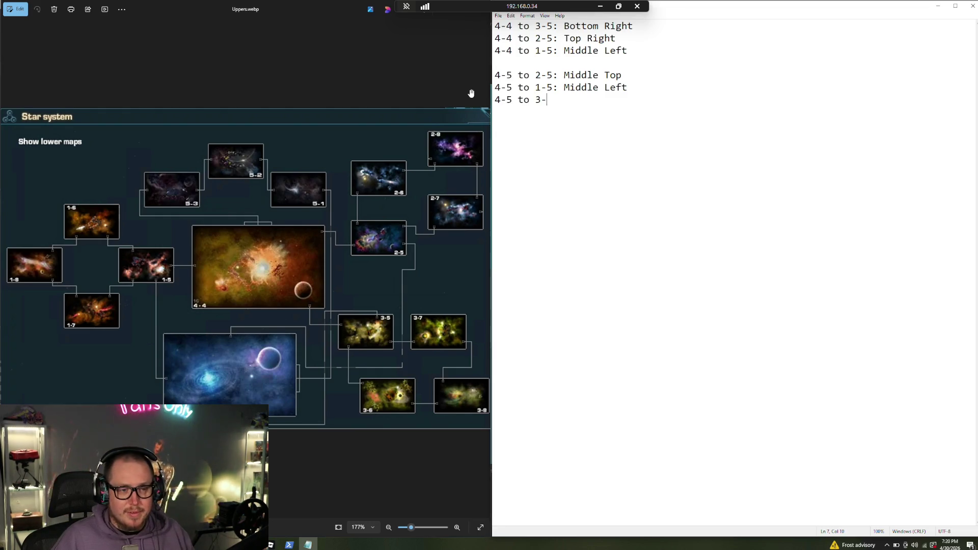
text(5: )
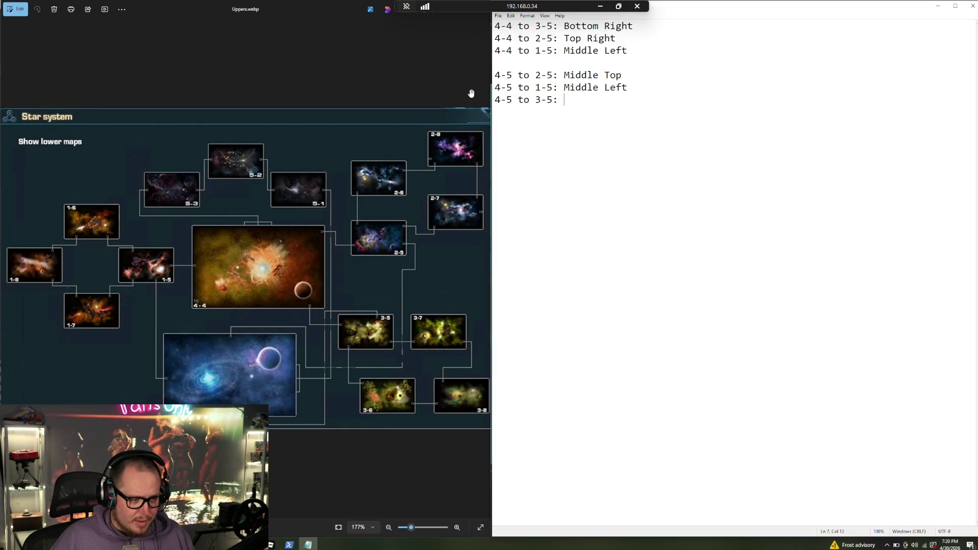
text(M)
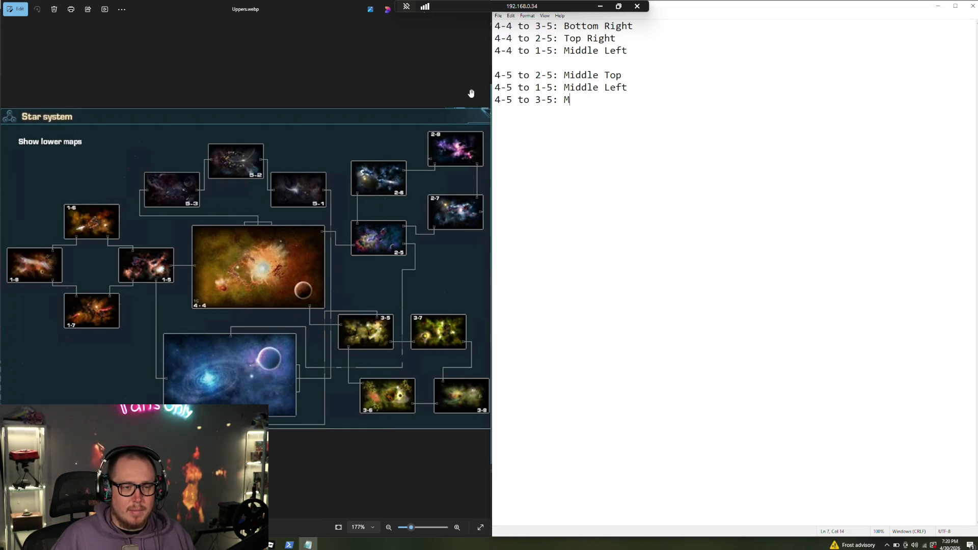
text(iddle Bottom)
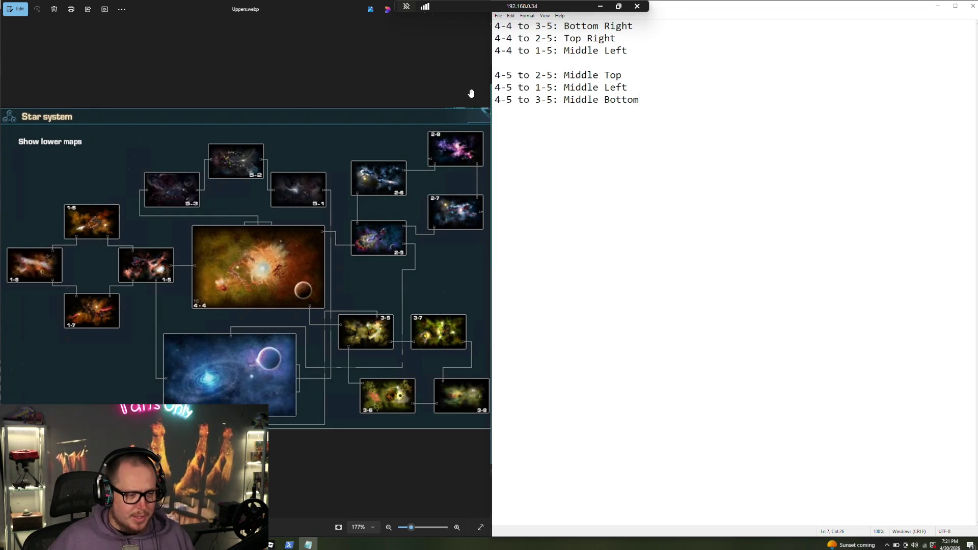
key(Return)
key(Return)
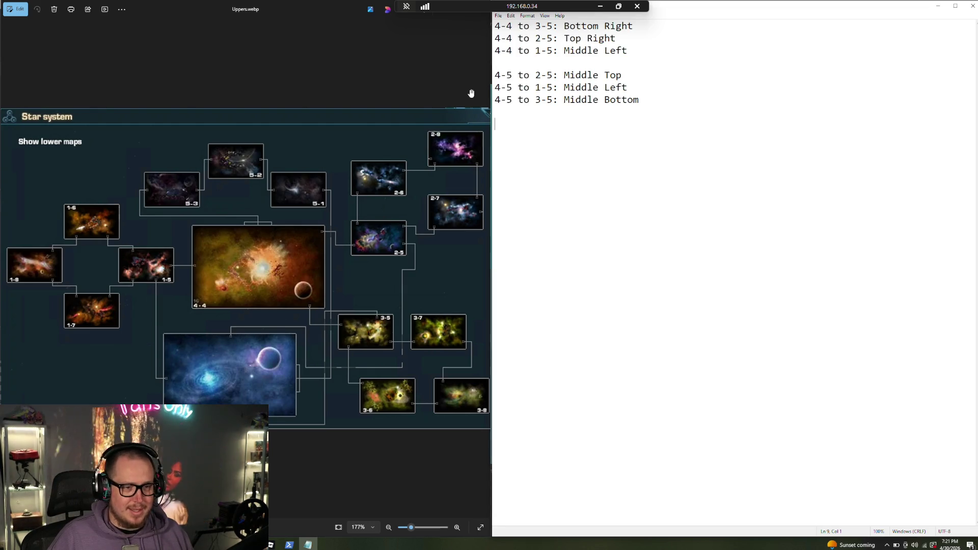
Type '2-5 to' and duplicate it into four '2-5 to' placeholder lines
text(2-5 to)
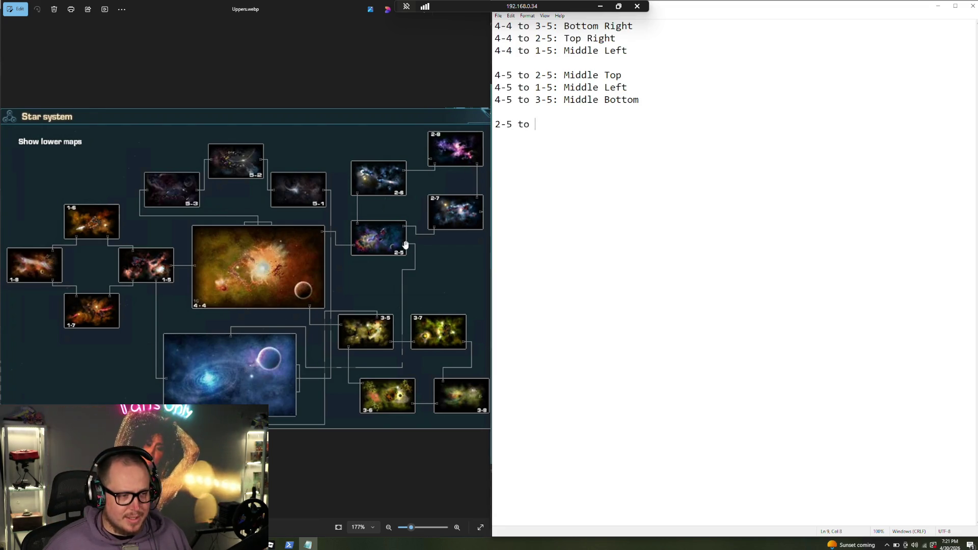
triple_click(556, 124)
key(ctrl+c)
click(564, 123)
key(Return)
key(ctrl+v)
key(ctrl+v)
key(Return)
key(ctrl+v)
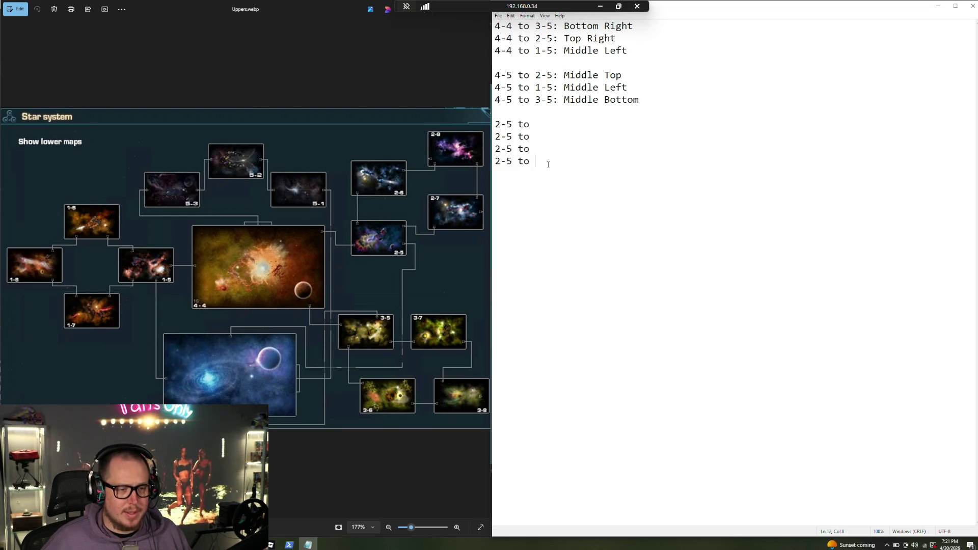
Add two '2-6 to' placeholder lines below the 2-5 lines
text(26 to)
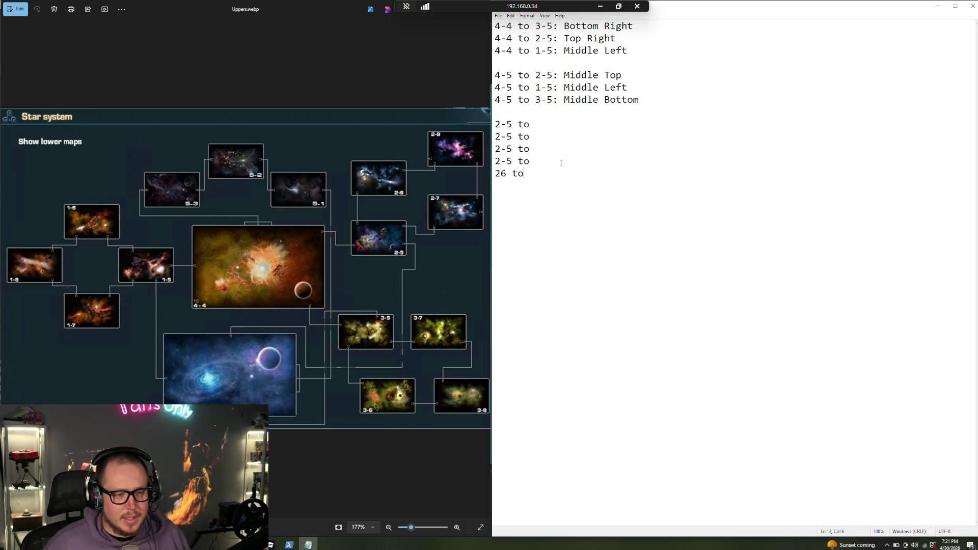
text(-)
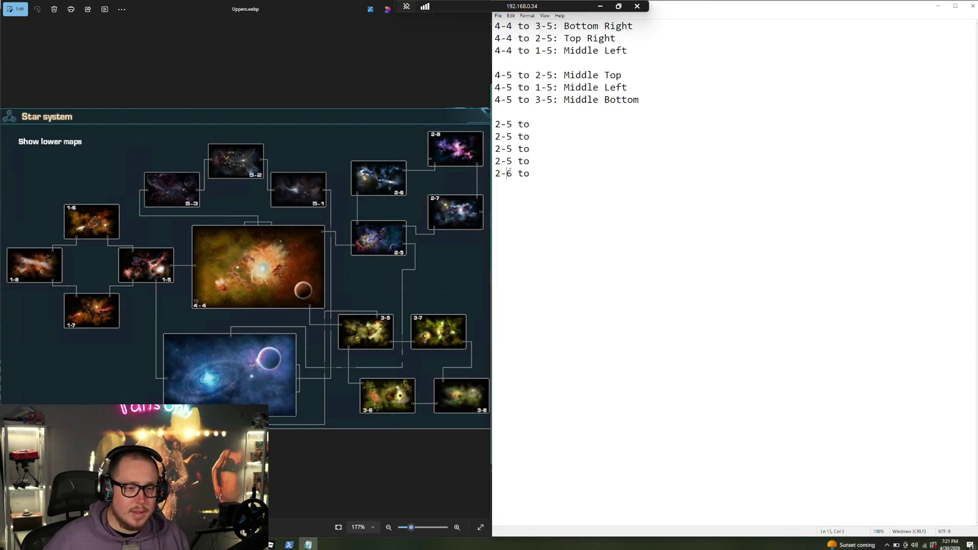
key(End)
key(shift+Home)
key(ctrl+c)
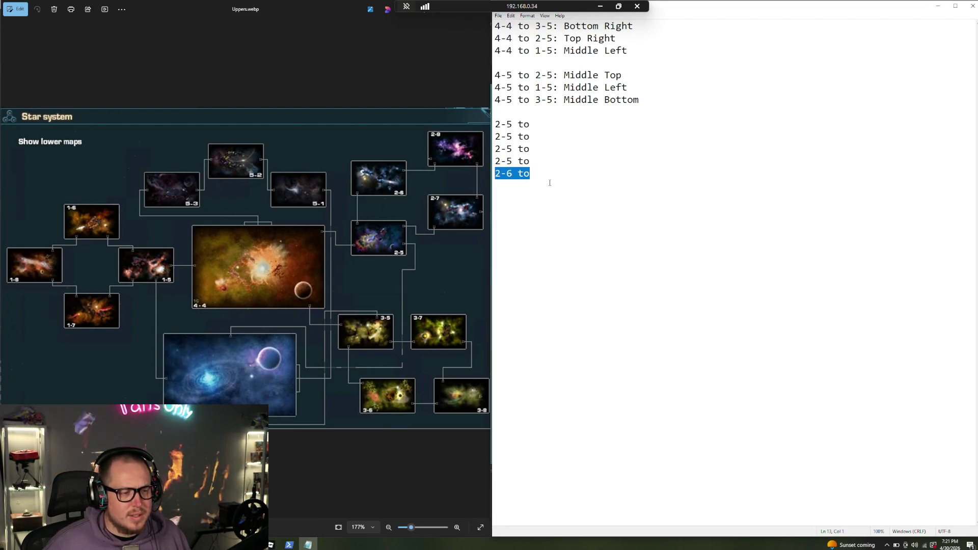
key(End)
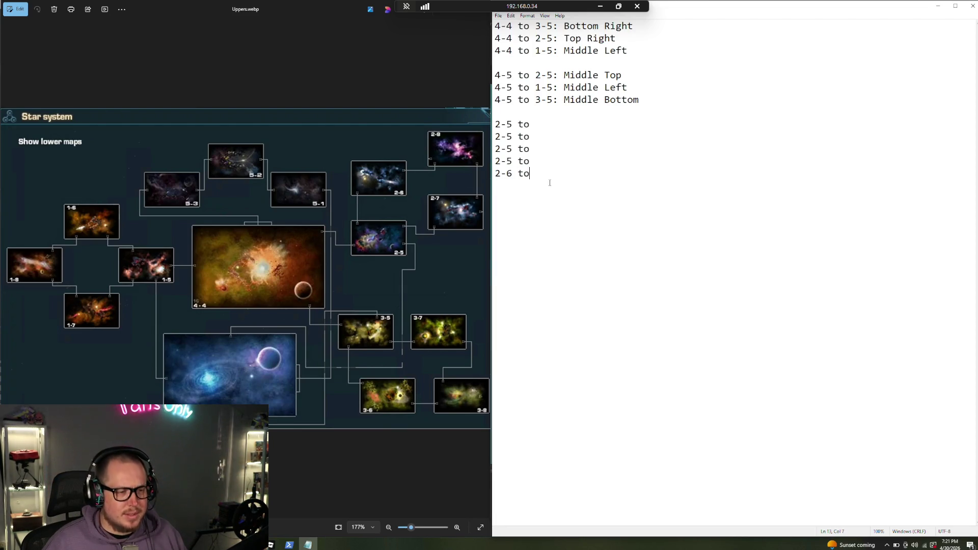
key(ctrl+v)
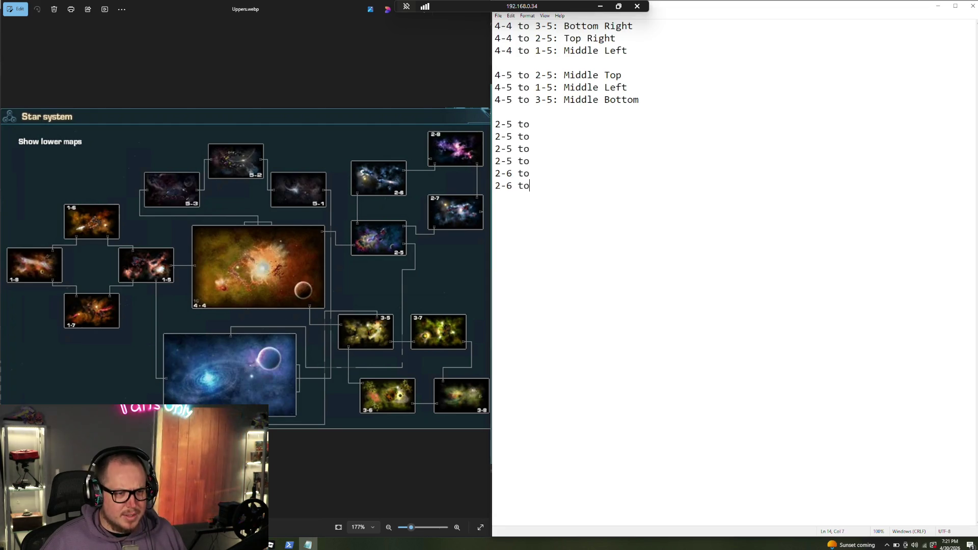
key(Return)
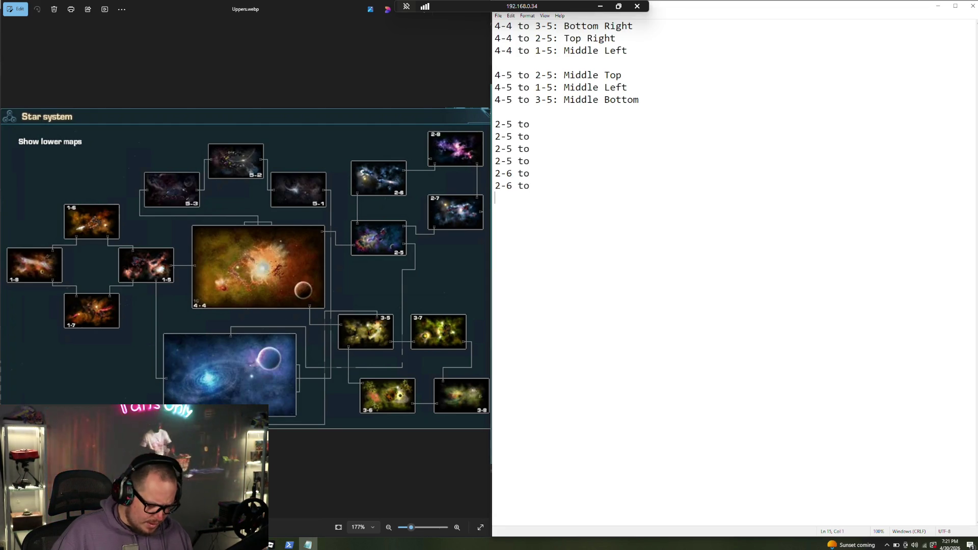
key(ctrl+v)
key(ctrl+v)
Renumber the next two duplicate lines to '2-7 to'
key(Left)
key(Left)
key(BackSpace)
text(7)
key(Down)
key(BackSpace)
text(7)
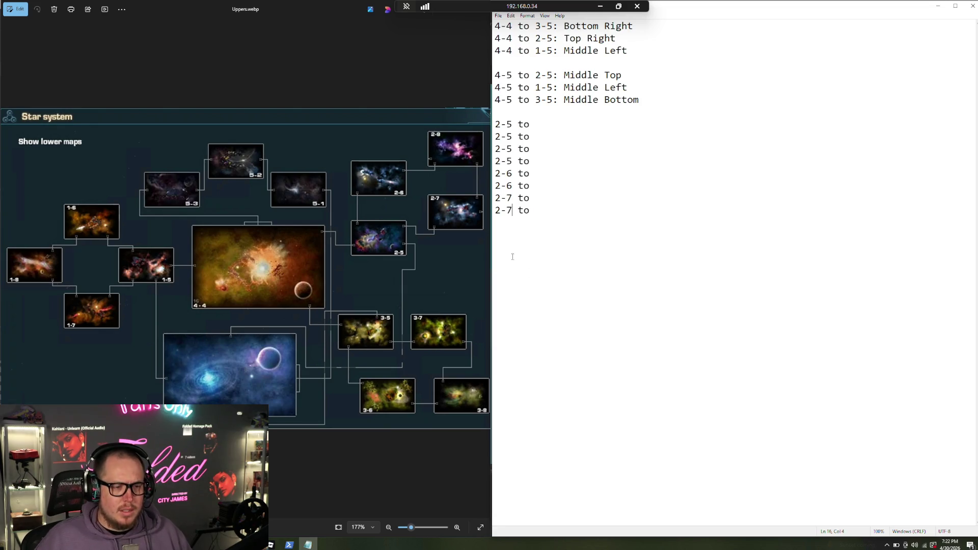
Add two '2-8 to' lines and begin a new line with '35-'
click(537, 209)
key(ctrl+v)
key(ctrl+v)
key(Left)
key(Left)
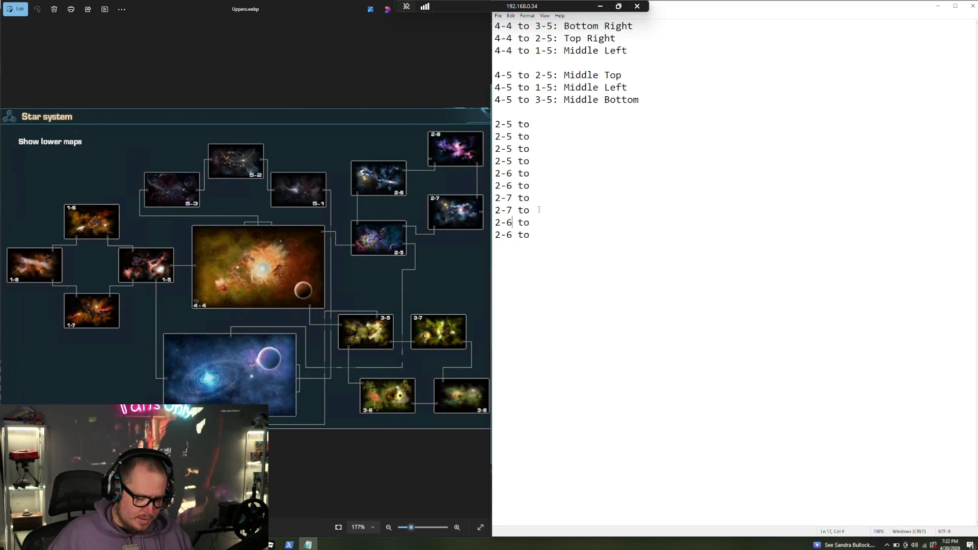
key(BackSpace)
text(8)
key(Down)
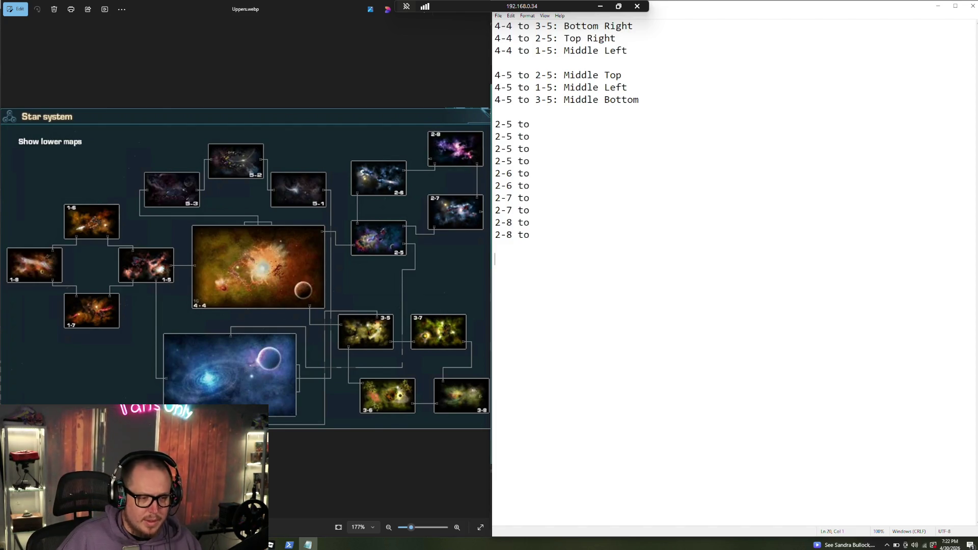
text(35)
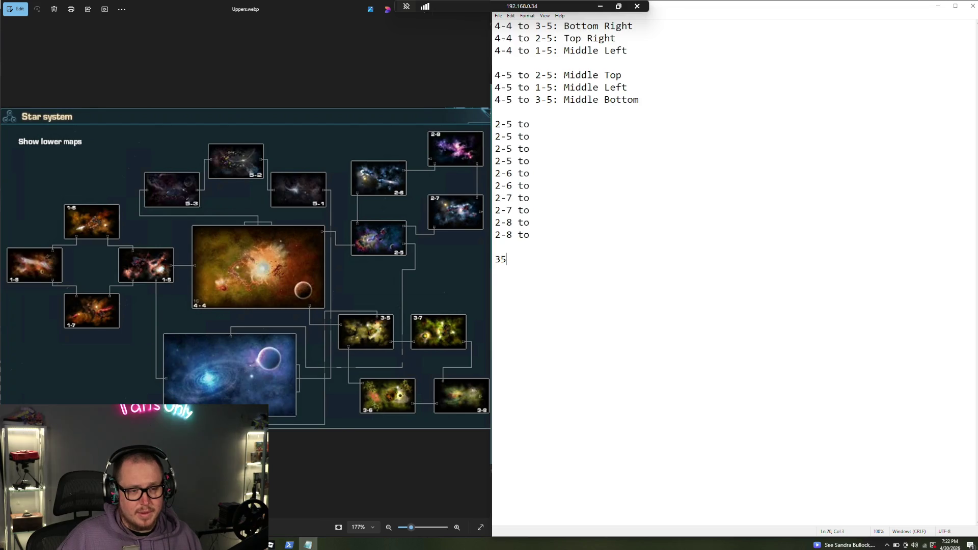
text(-)
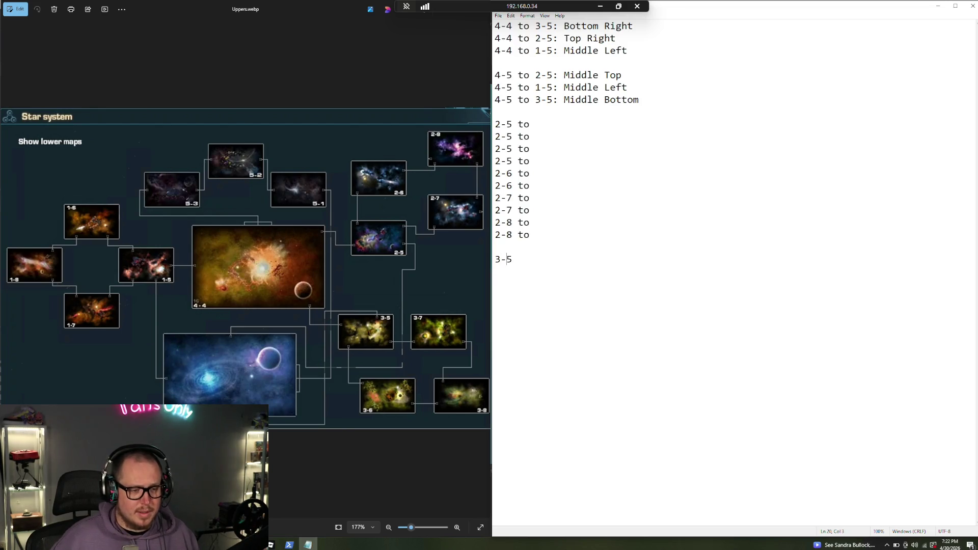
Complete the '3-5 to' line and duplicate it into four 3-5 placeholder lines
drag(559, 254, 485, 258)
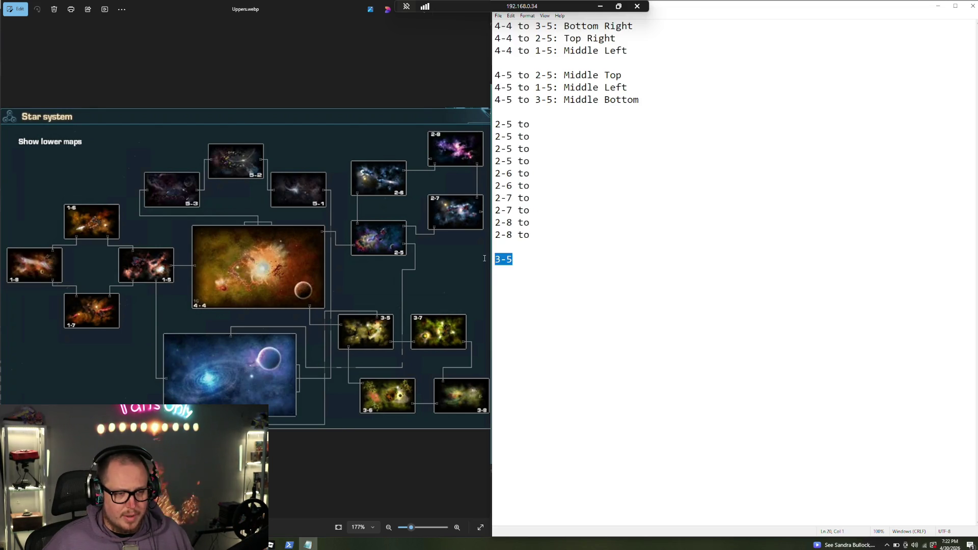
click(536, 257)
text(to)
drag(543, 261, 493, 259)
key(ctrl+c)
click(558, 258)
key(ctrl+v)
key(Return)
key(ctrl+v)
key(Return)
key(ctrl+v)
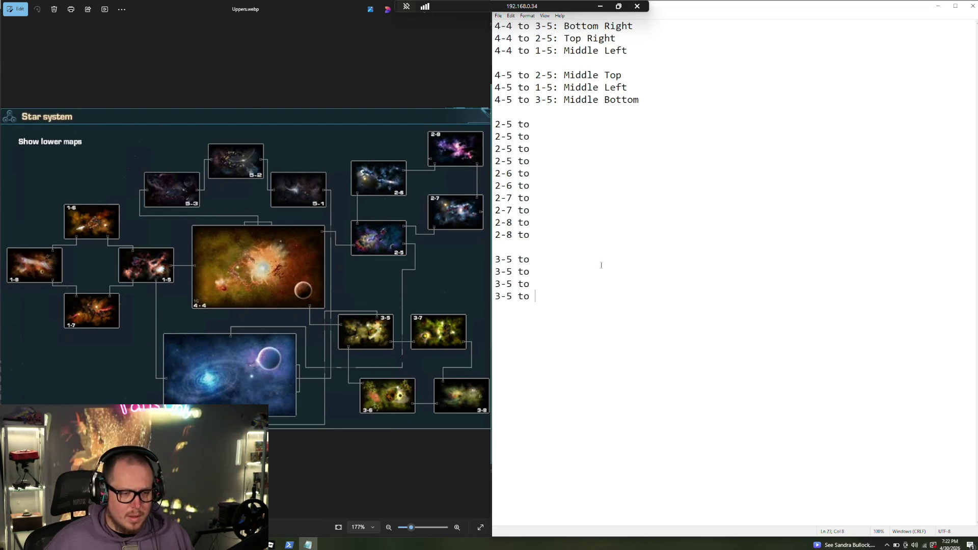
Add two more duplicate lines and renumber them to '3-6 to'
key(Return)
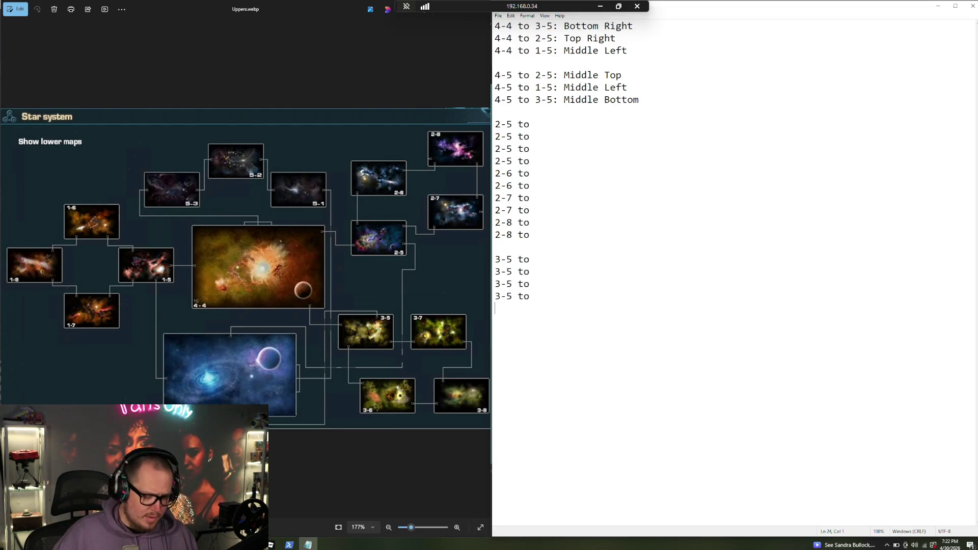
key(ctrl+v)
key(Return)
key(ctrl+v)
key(Up)
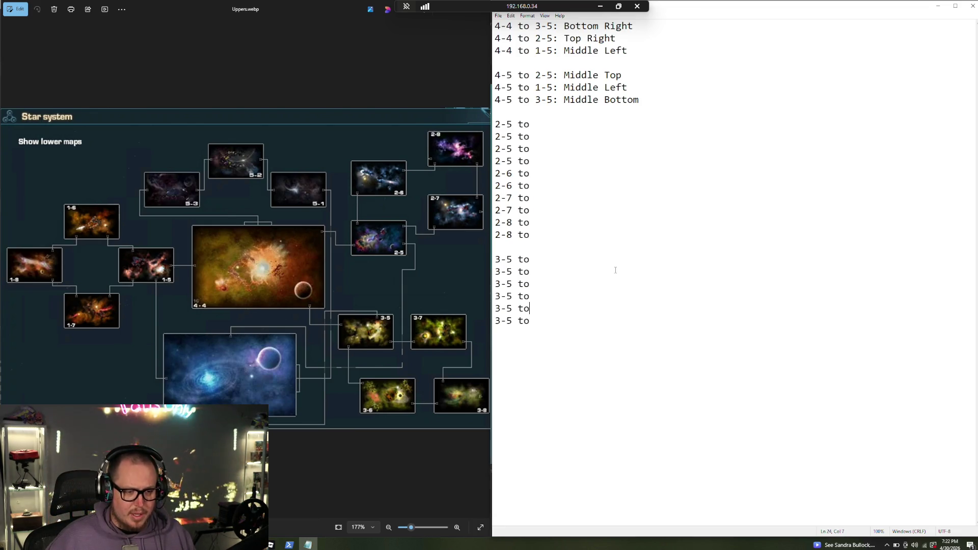
key(Left)
key(Left)
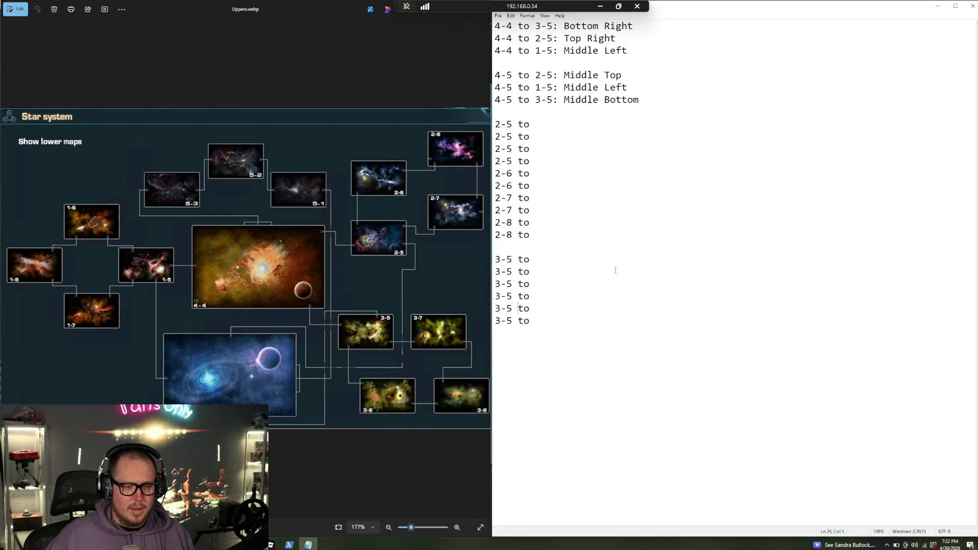
key(BackSpace)
text(6)
key(Down)
key(BackSpace)
text(6)
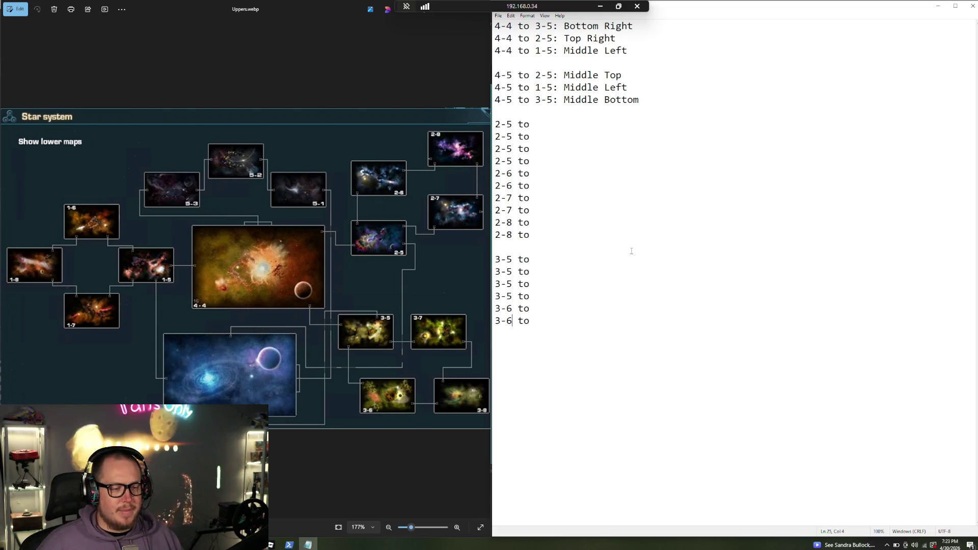
Add two '3-7 to' lines by pasting the 3-6 pair and renumbering it
mouse_move(536, 321)
mouse_down()
mouse_move(518, 321)
mouse_move(490, 297)
mouse_move(462, 313)
mouse_up()
key(ctrl+c)
click(586, 320)
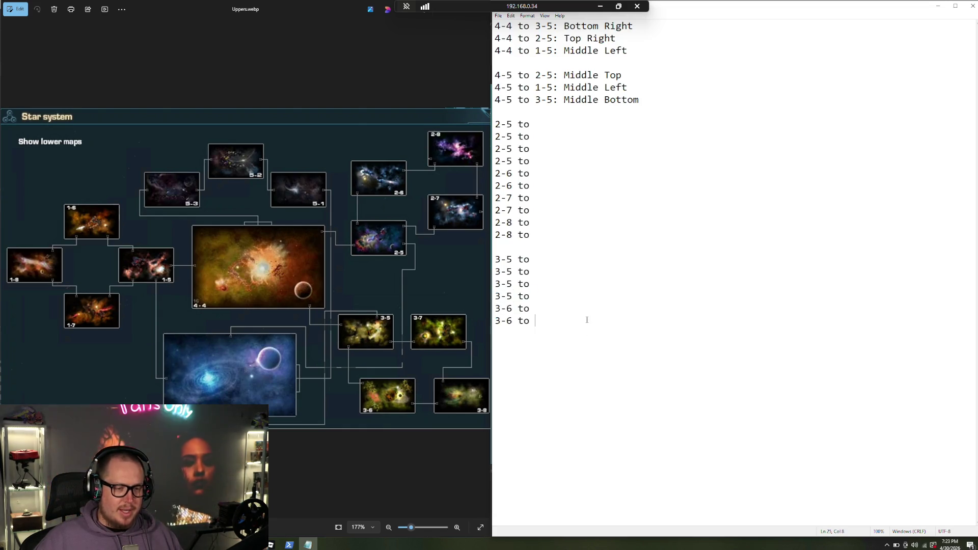
key(ctrl+v)
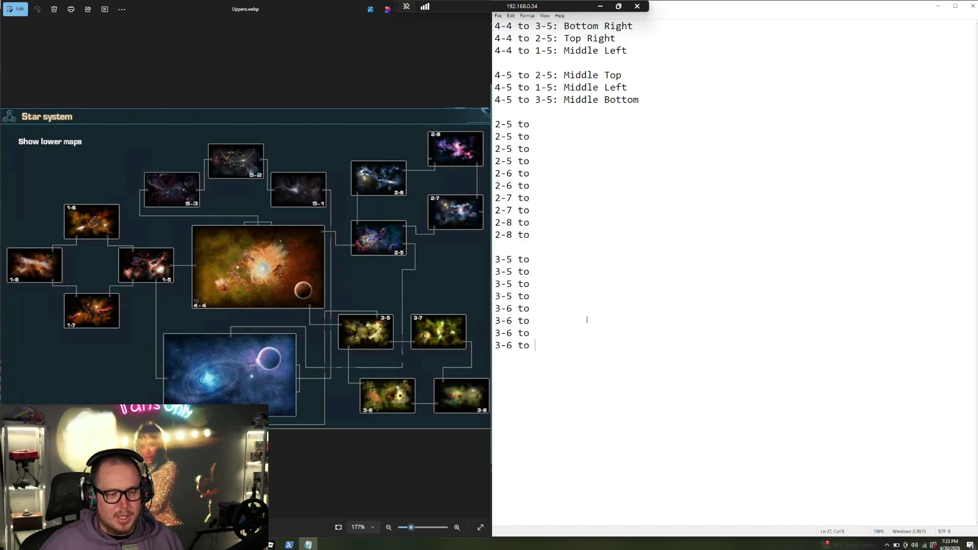
key(BackSpace)
text(7)
key(Down)
key(BackSpace)
text(7)
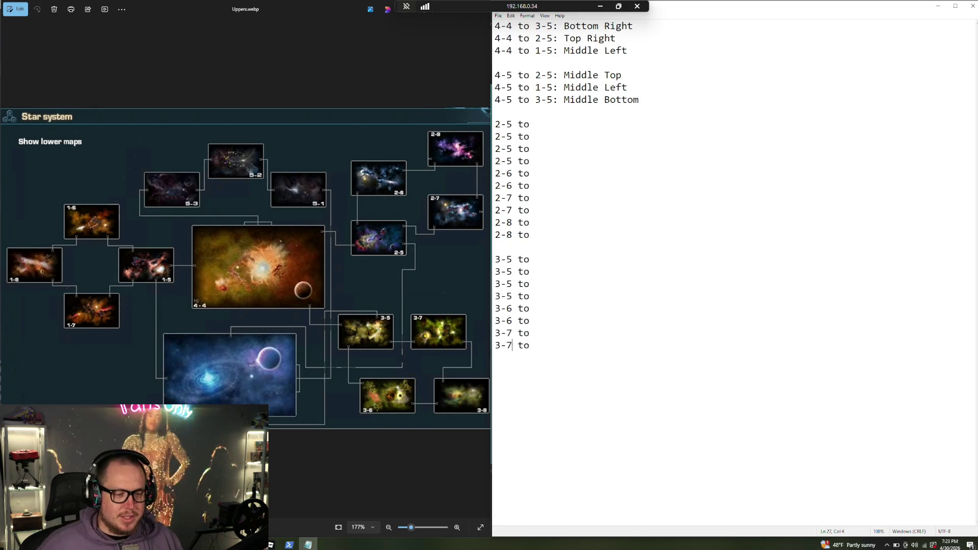
Add two '3-8 to' lines below the 3-7 lines
click(545, 347)
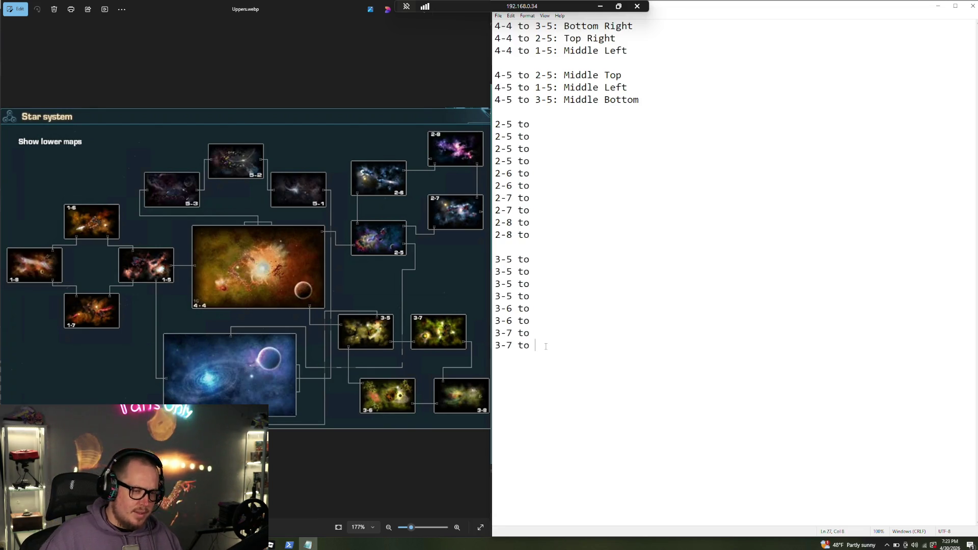
text(3-6 to)
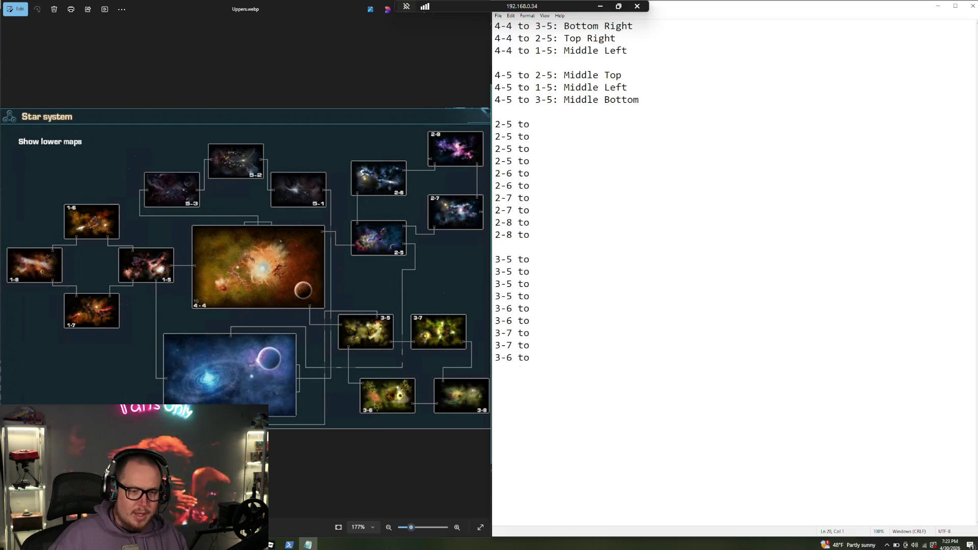
key(Up)
key(Left)
key(Left)
key(Left)
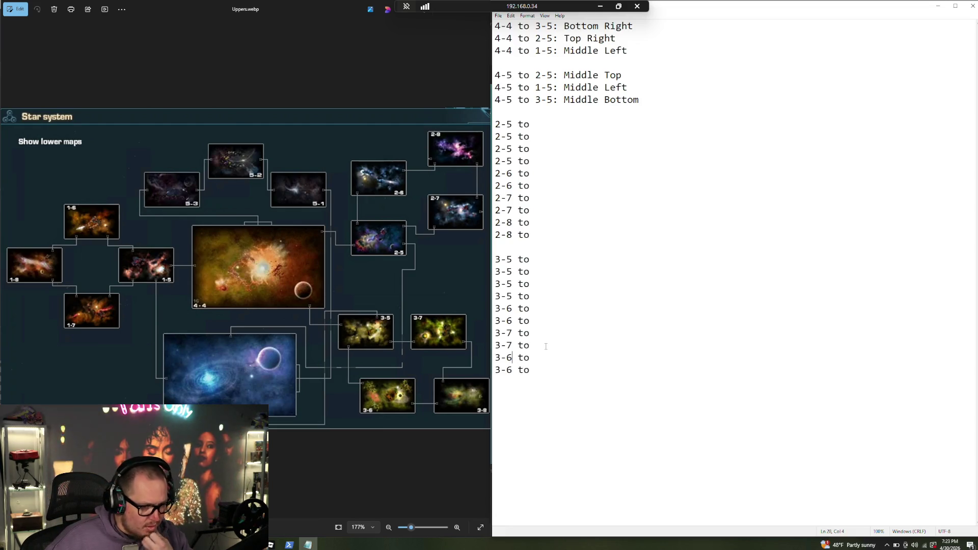
key(BackSpace)
text(8)
key(Down)
key(BackSpace)
text(8)
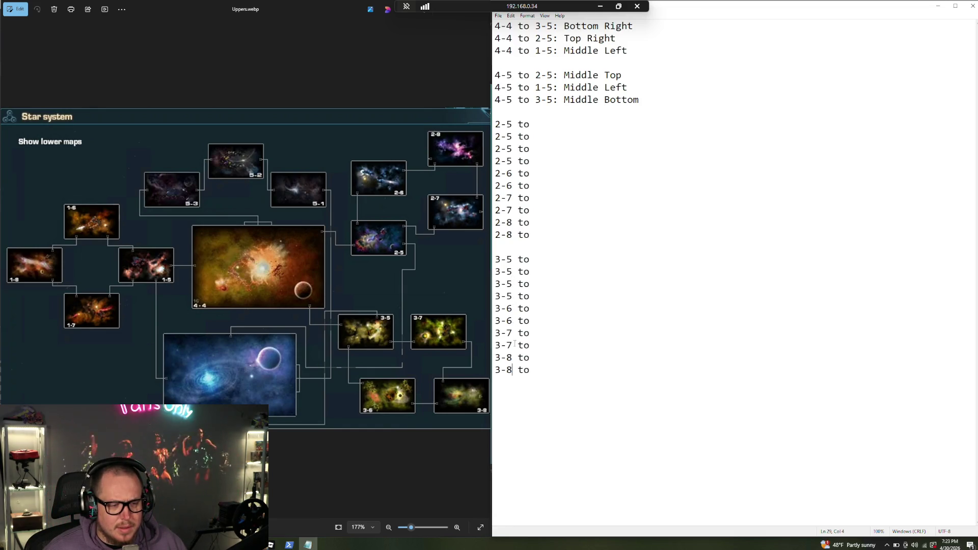
key(End)
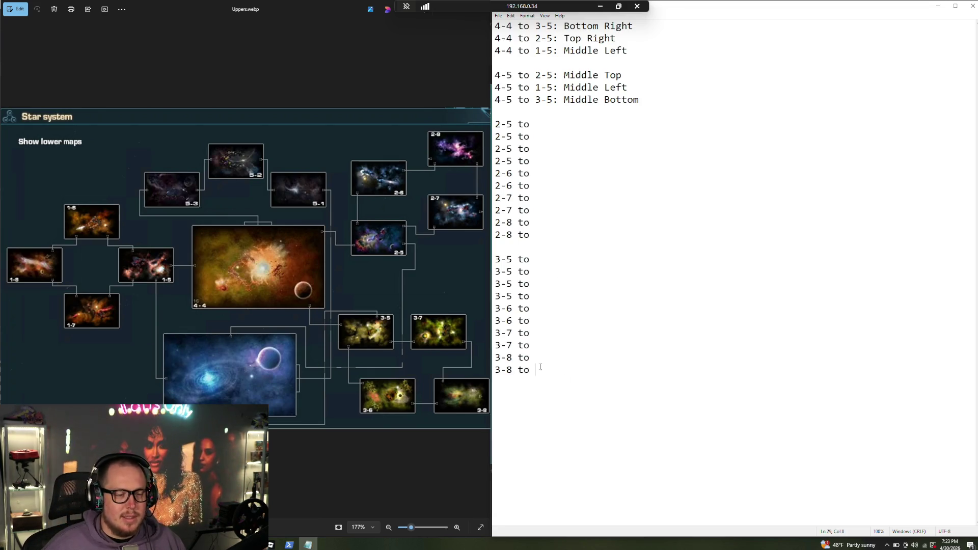
Paste a duplicate of the whole 3-x placeholder block below the original
mouse_move(577, 386)
mouse_down()
mouse_move(478, 294)
mouse_move(464, 262)
mouse_up()
click(565, 365)
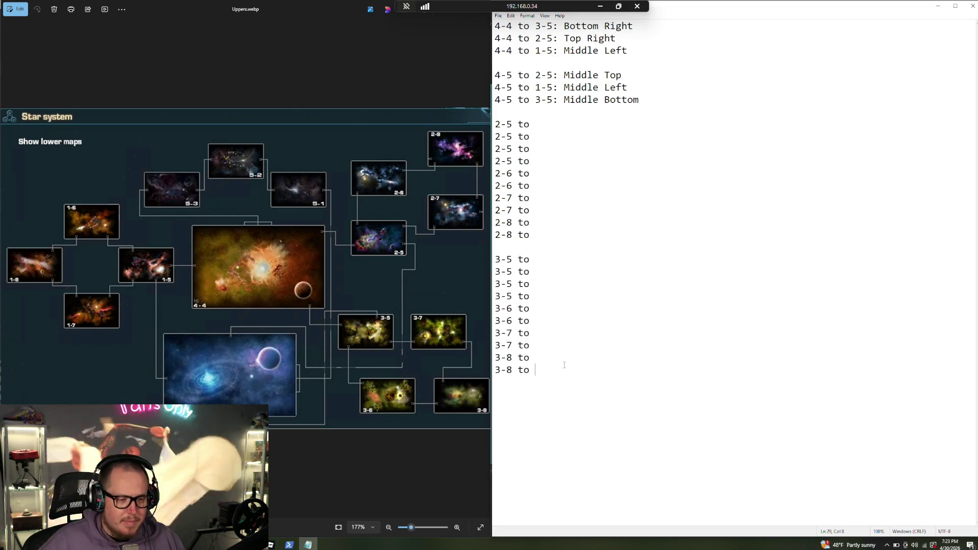
text(3-5 to  3-5 to  3-5 to  3-5 to  3-6 to  3-6 to  3-7 to  3-7 to  3-8 to  3-8 to)
key(Left)
key(Left)
key(Up)
key(Up)
key(Up)
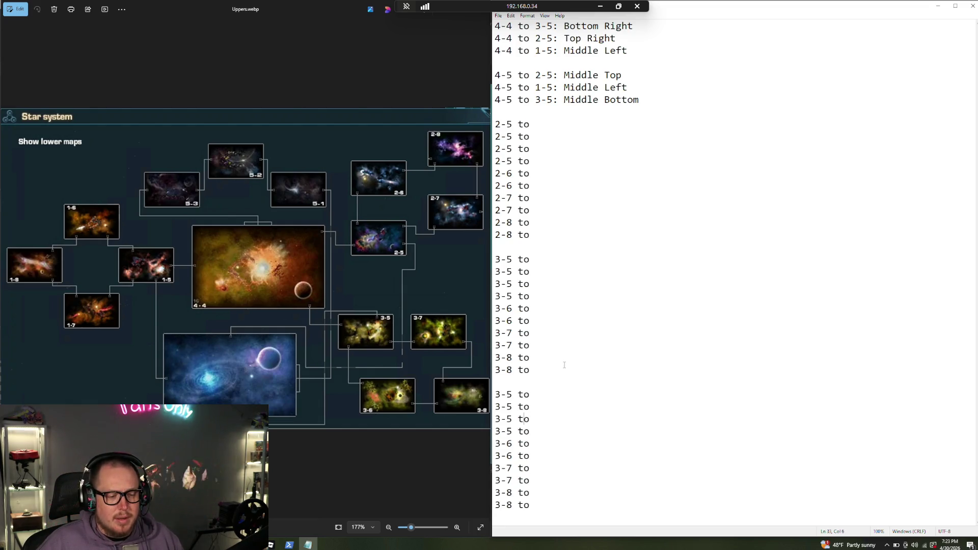
key(Left)
key(Left)
key(Left)
key(Up)
key(Up)
Relabel all ten lines of the duplicate block from 3-x to 1-x
key(BackSpace)
text(1)
key(Down)
key(BackSpace)
text(1)
key(Down)
key(BackSpace)
text(1)
key(Down)
key(BackSpace)
text(1)
key(Down)
key(BackSpace)
text(1)
key(Down)
key(Left)
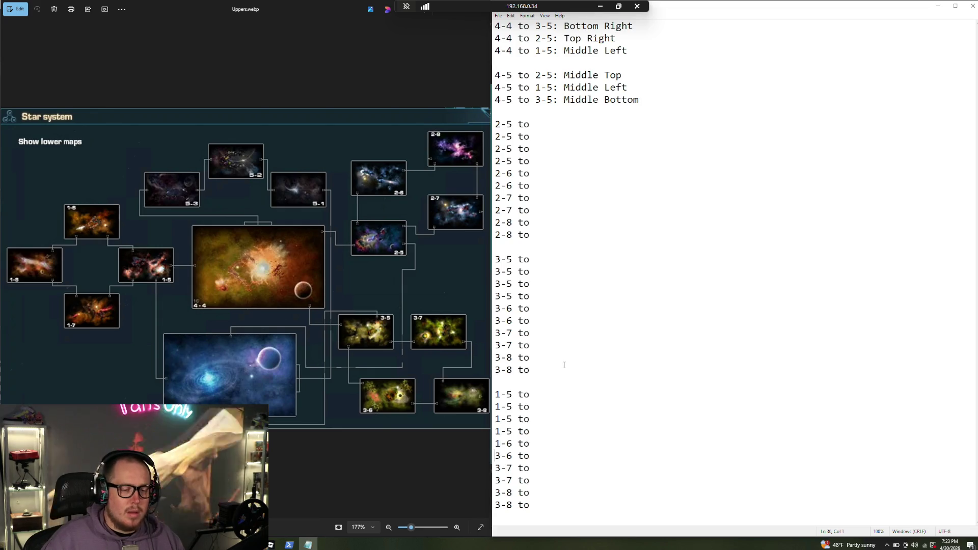
key(BackSpace)
text(1)
key(Down)
key(BackSpace)
text(1)
key(Down)
key(BackSpace)
text(1)
key(Down)
key(BackSpace)
text(1)
key(Down)
key(BackSpace)
text(1)
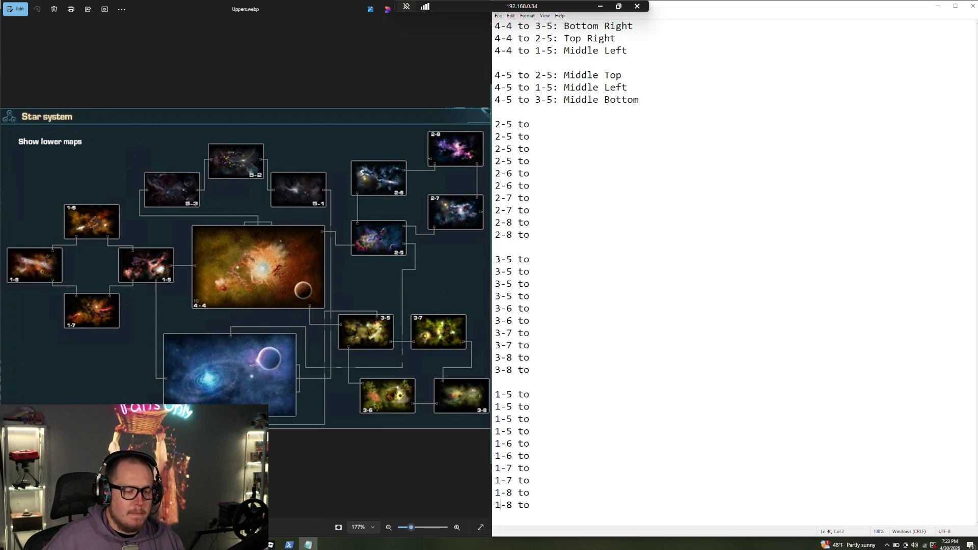
Move the 1-5 to 1-8 block from the bottom to above the 2-x block
mouse_move(534, 511)
mouse_down()
mouse_move(434, 374)
mouse_move(437, 389)
mouse_up()
key(ctrl+c)
key(Delete)
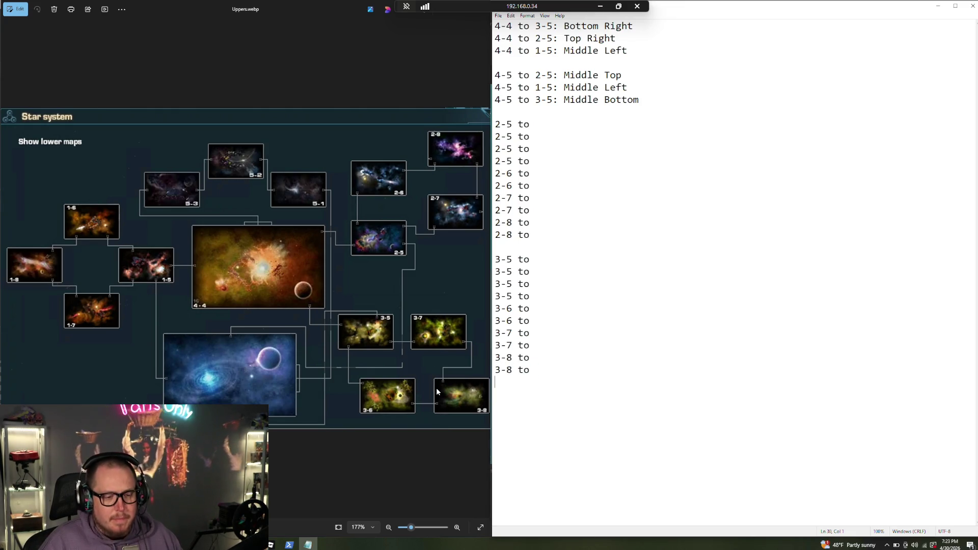
key(Up)
click(523, 123)
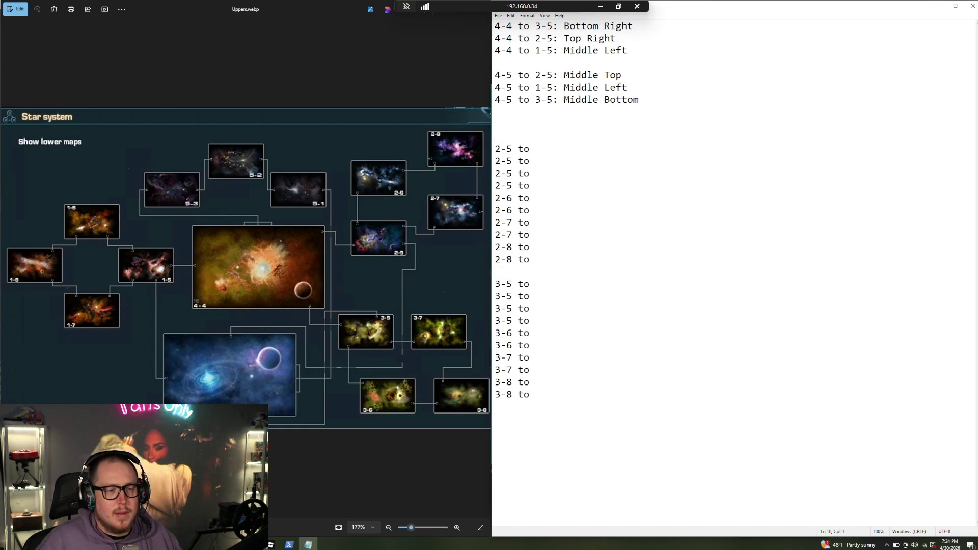
key(ctrl+v)
Begin the first 1-5 line as '1-5 to 4-4:Middle'
click(536, 124)
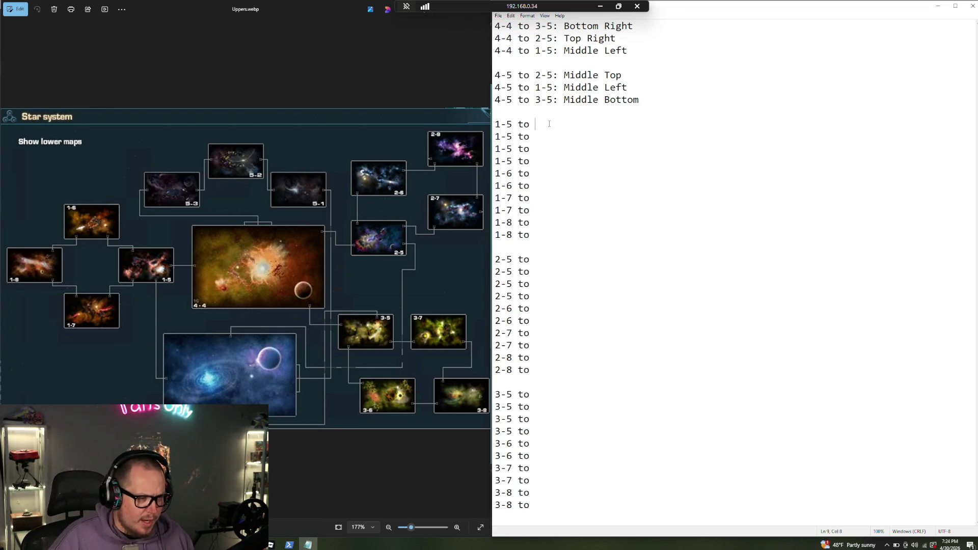
text(4-4)
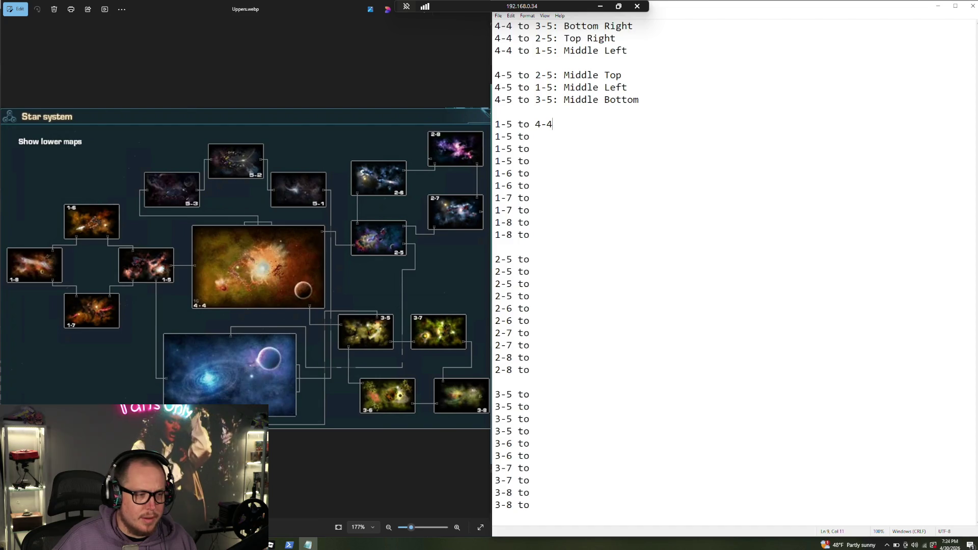
text(:)
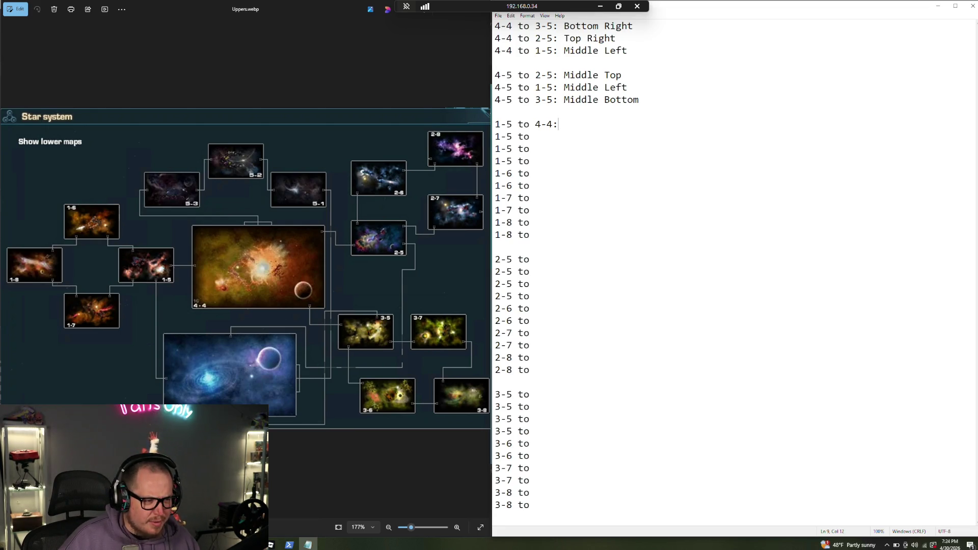
text(Middle)
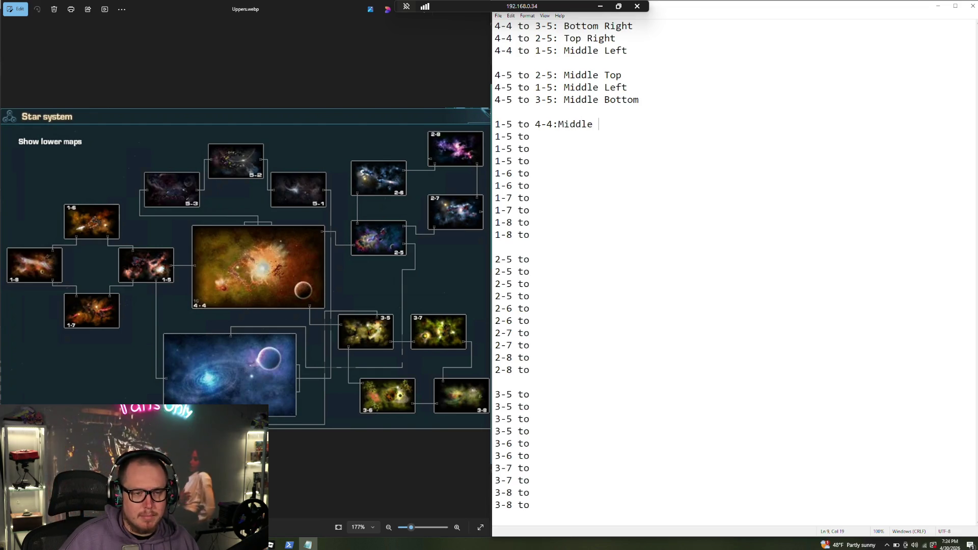
Complete '1-5 to 4-4: Middle Right' and add '1-5 to 4-5: Bottom Right'
key(Right)
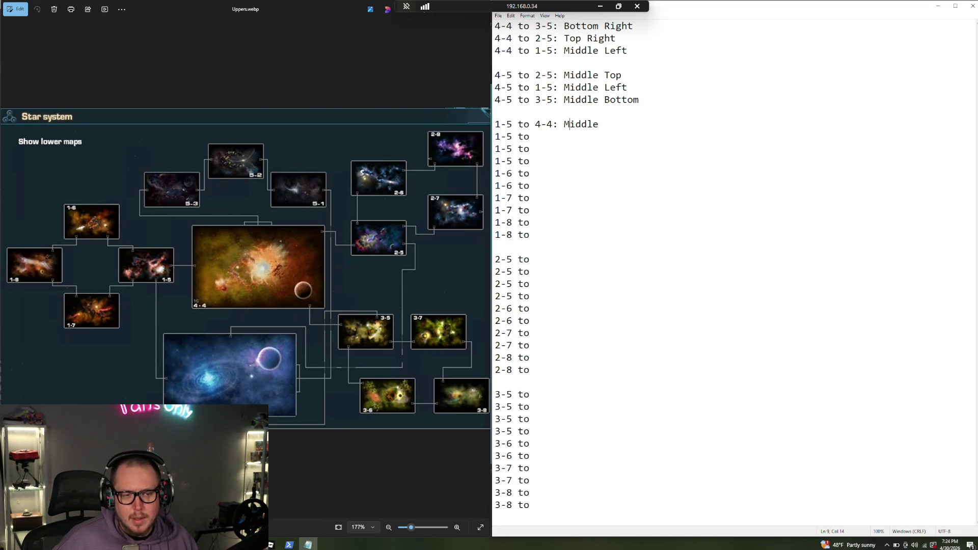
text( Right)
key(Down)
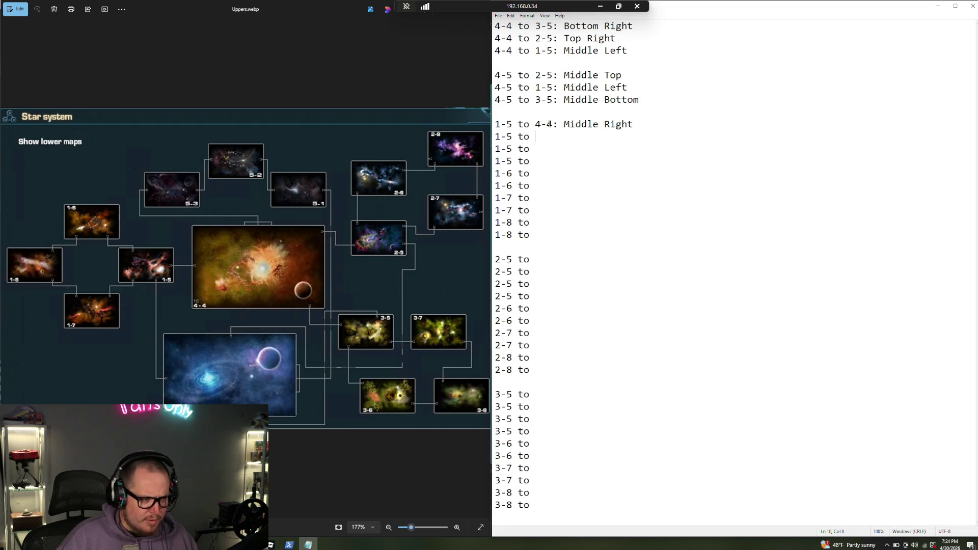
text(4-5)
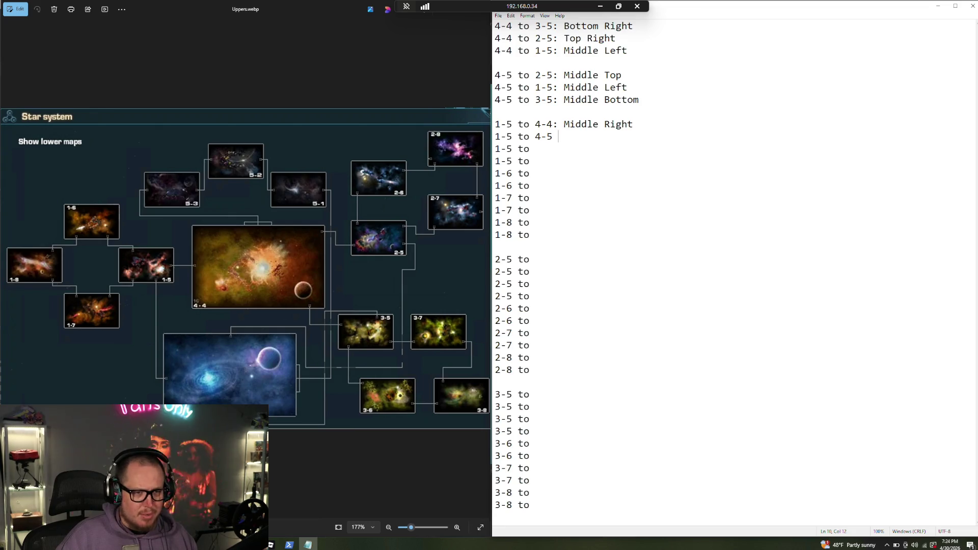
text(Bottom)
key(BackSpace)
key(BackSpace)
key(BackSpace)
text(5: Bottom Right)
key(Return)
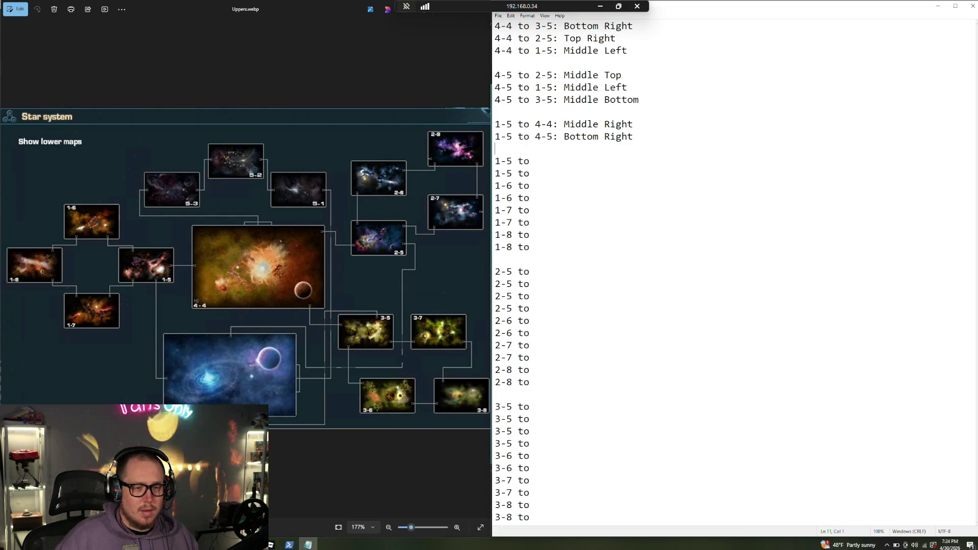
Fill in '1-5 to 1-7: Bottom Left' and '1-5 to 1-6: Top Left', then start the 1-6 line
key(Delete)
key(End)
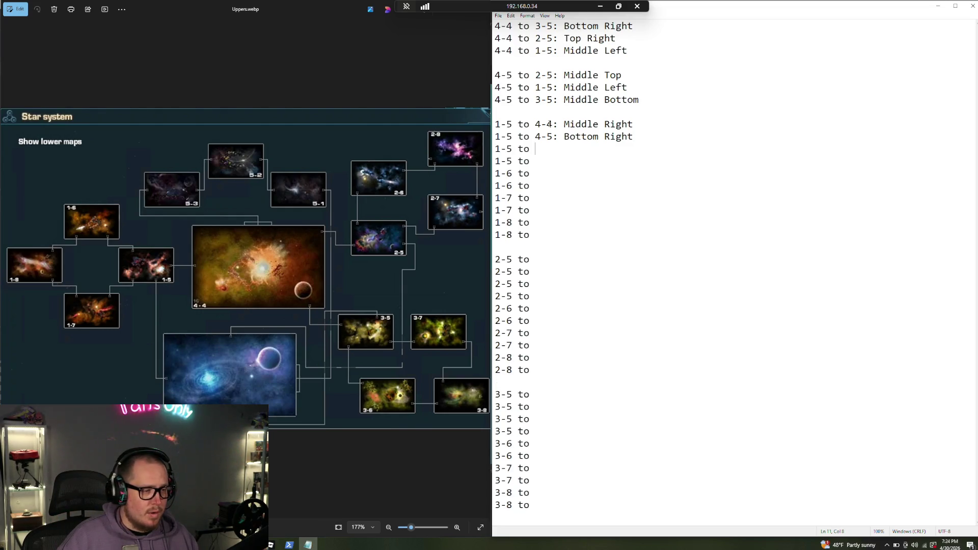
text(1-)
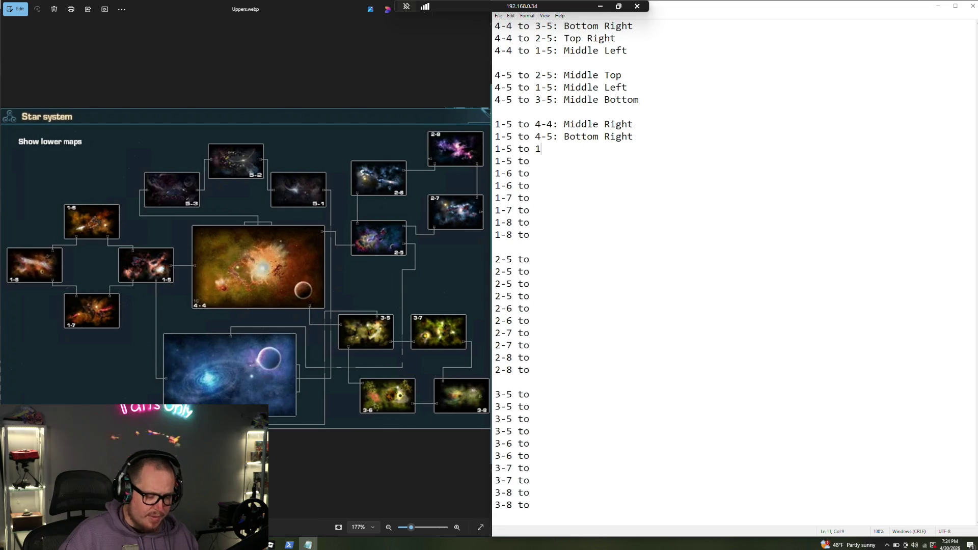
text(7: Bottom Left )
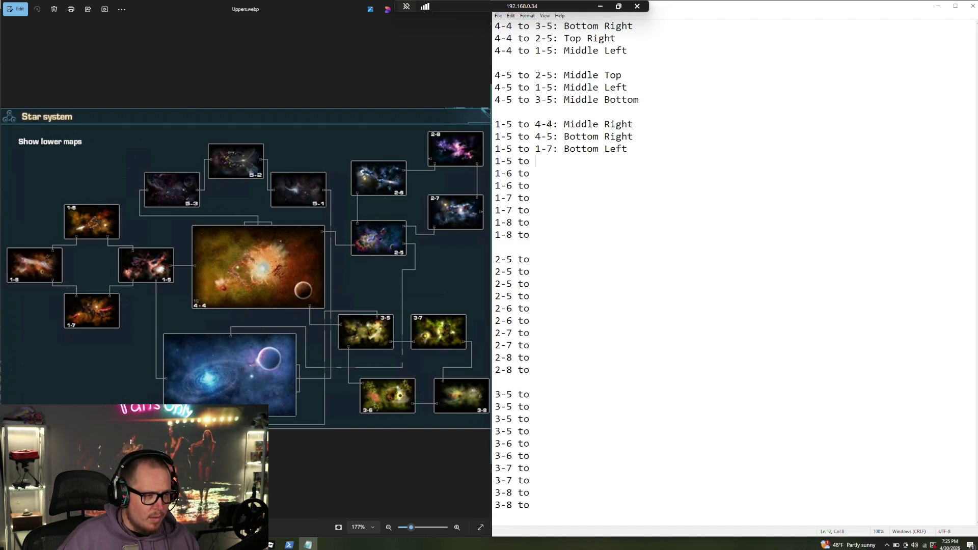
text(1-5 to 1-6: )
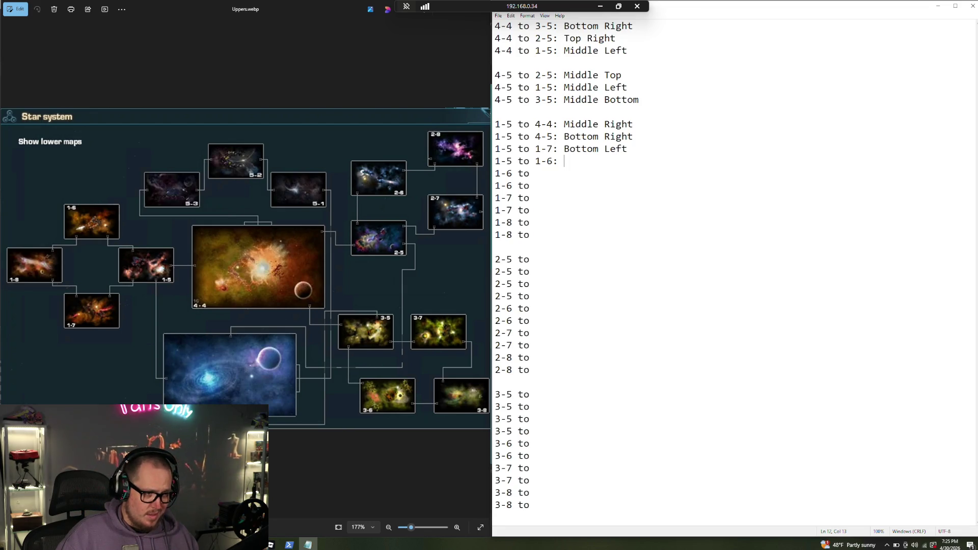
text(Top Left)
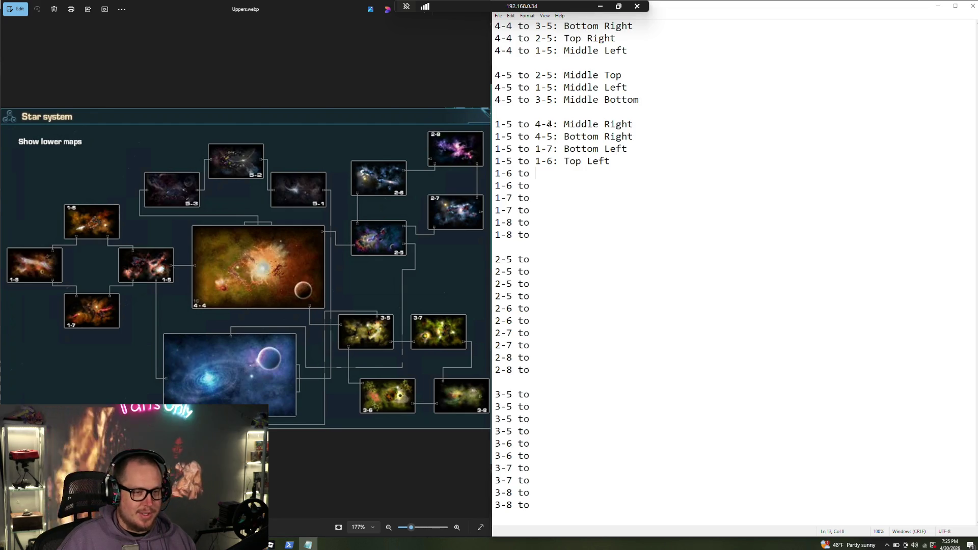
text(1-5: )
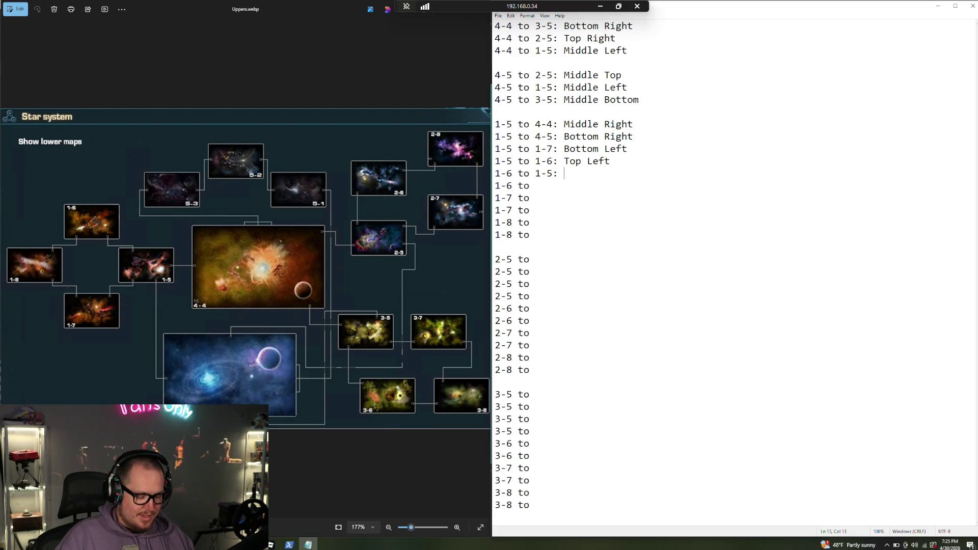
text(Top)
Record 1-6 to 1-5 Bottom Right, 1-6 to 1-8 Bottom Left, 1-7 to 1-5 Top Right
key(BackSpace)
key(BackSpace)
key(BackSpace)
text(Bottom Right )
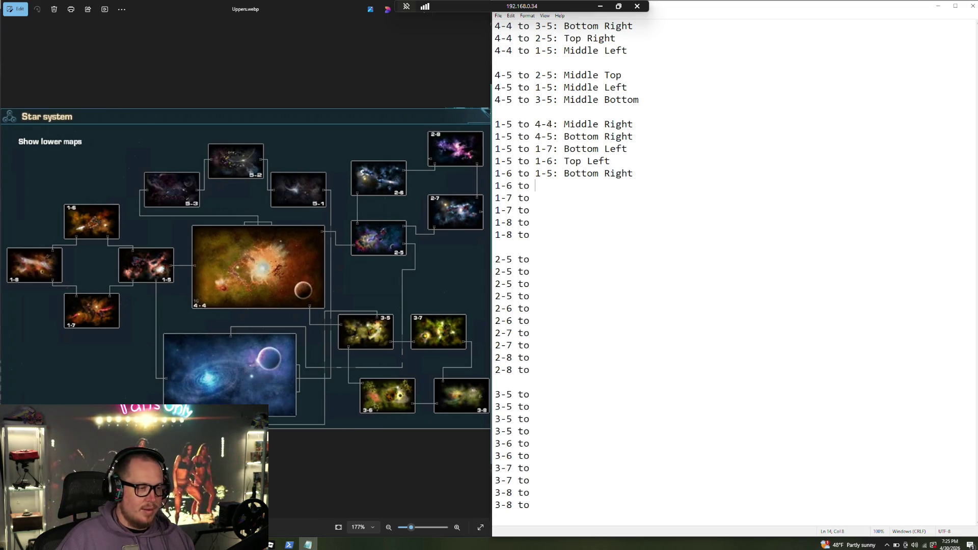
text(1-6 to 1-8:)
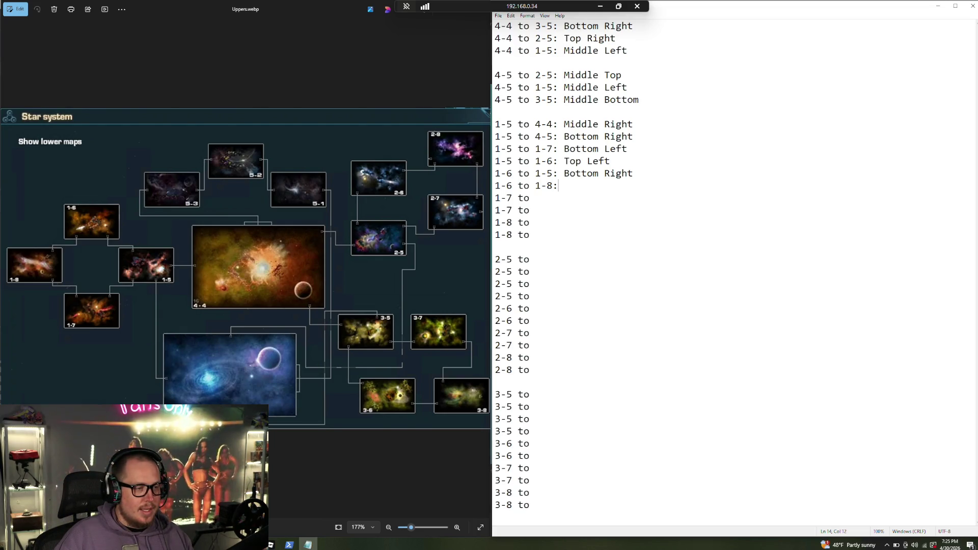
text( Bott)
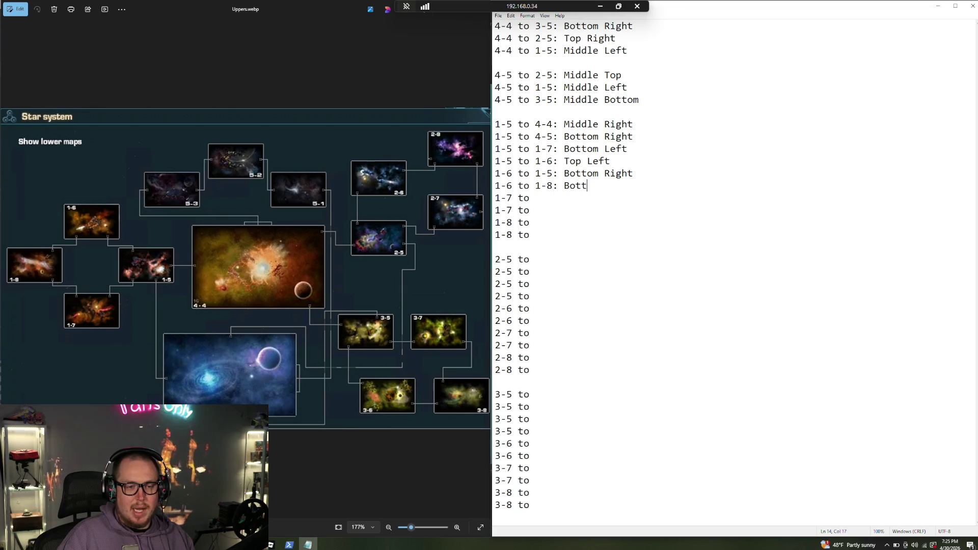
text(om Left )
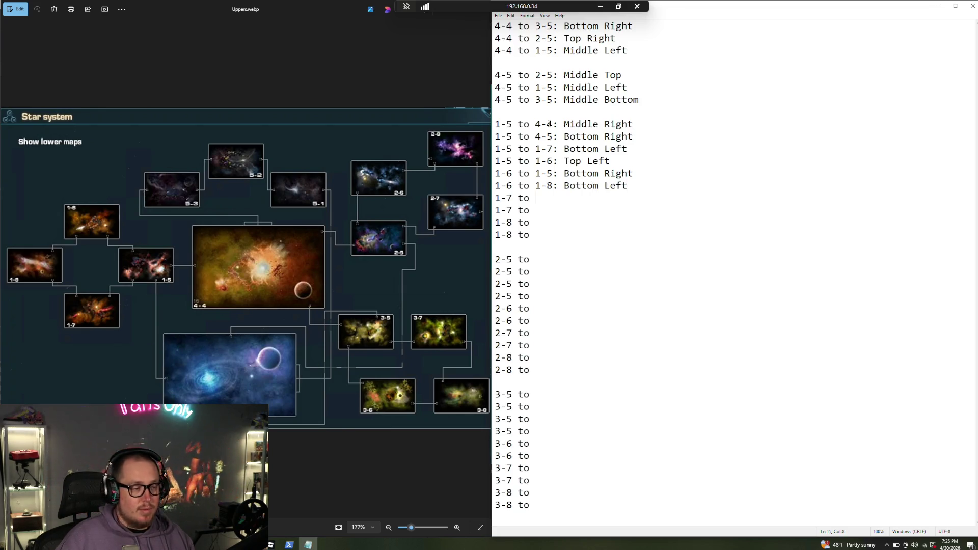
text(1-7 to 1-5: )
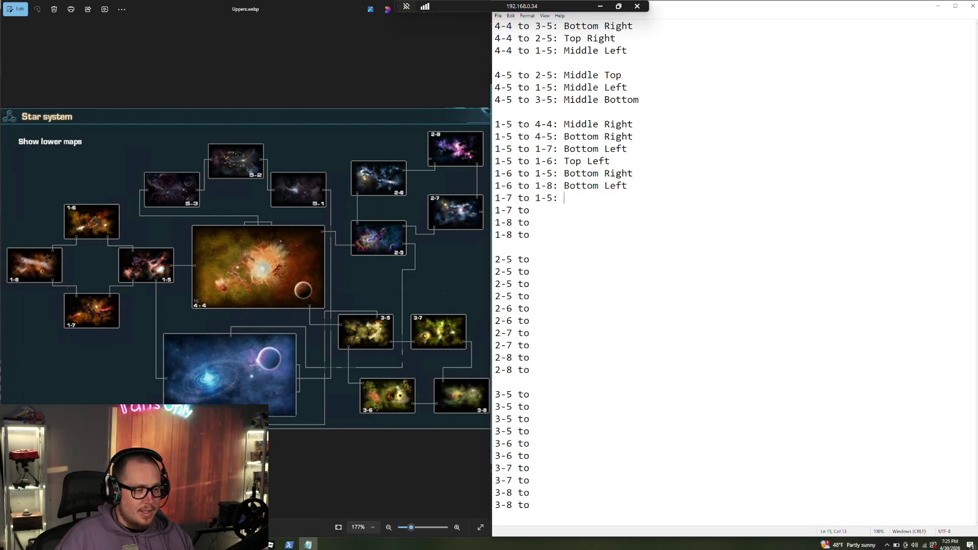
text(Top Right)
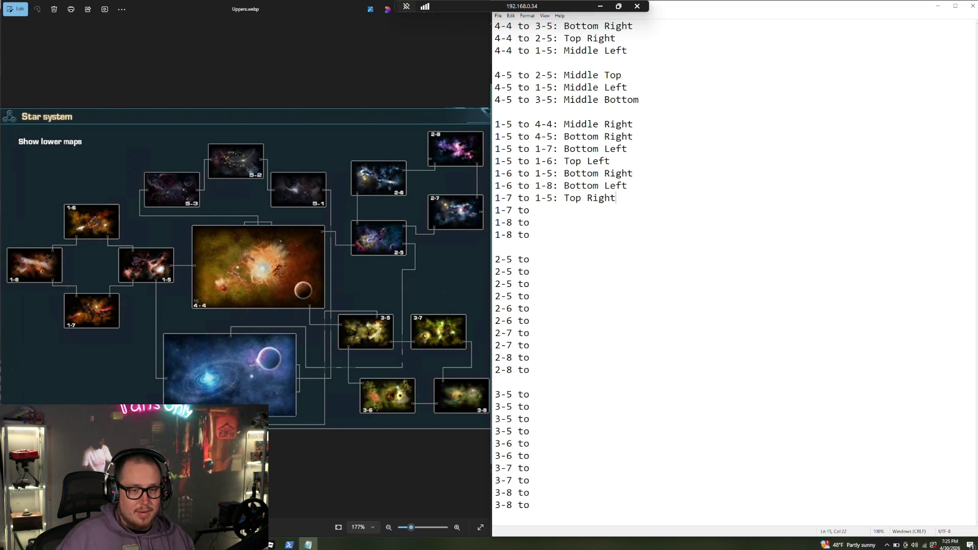
Set the second 1-7 line to '1-7 to 1-8: Top Left'
click(530, 210)
text(1-7)
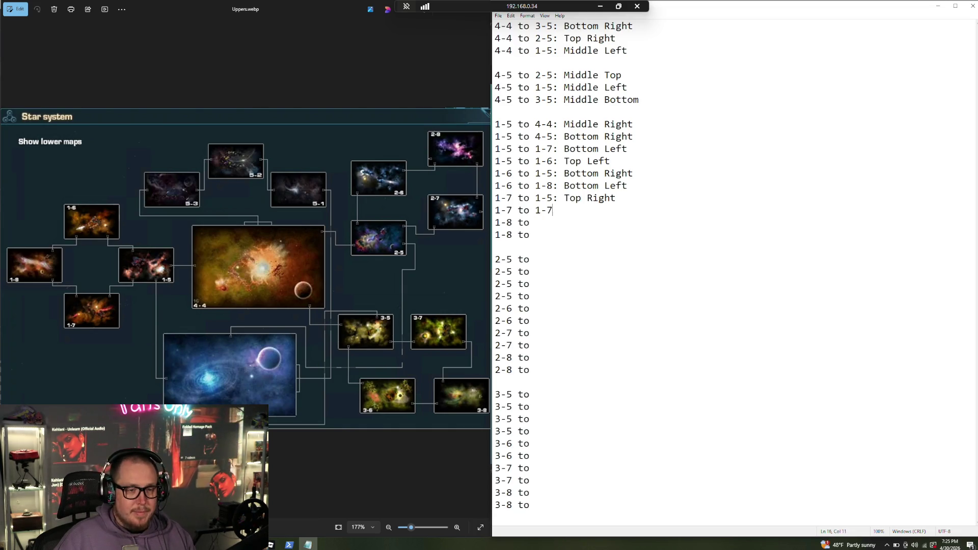
key(BackSpace)
key(BackSpace)
text(-8: )
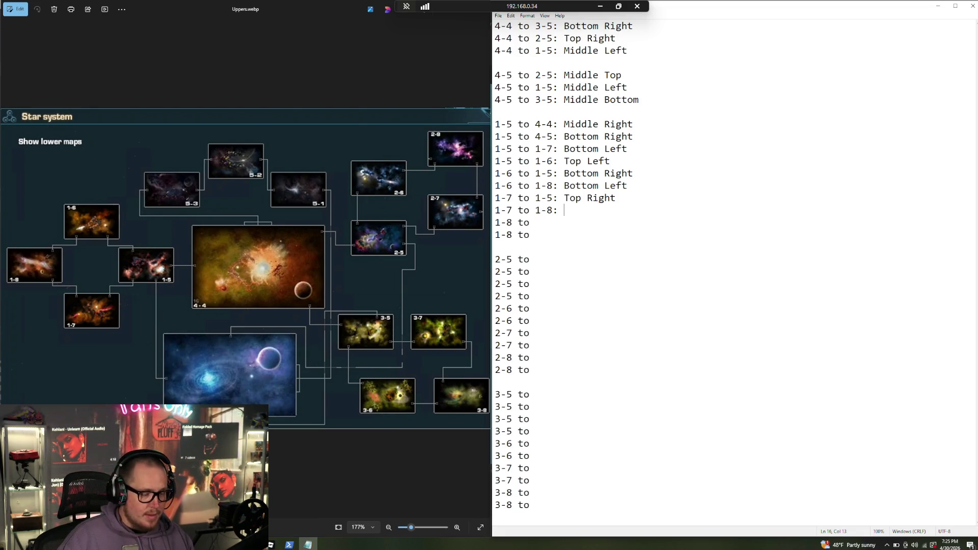
text(Top Left)
Fill in '1-8 to 1-7: Bottom Right' and '1-8 to 1-6: Top Right'
click(535, 223)
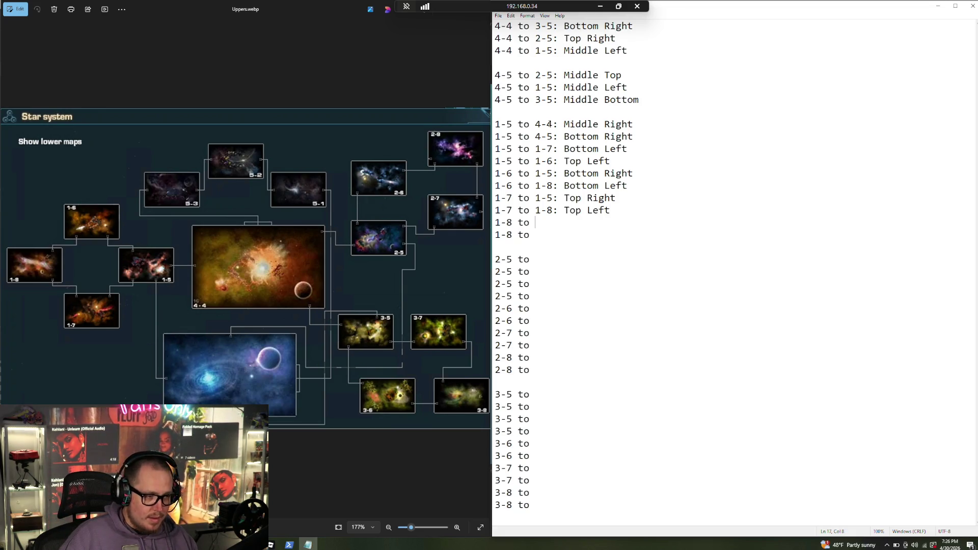
text(1-7: )
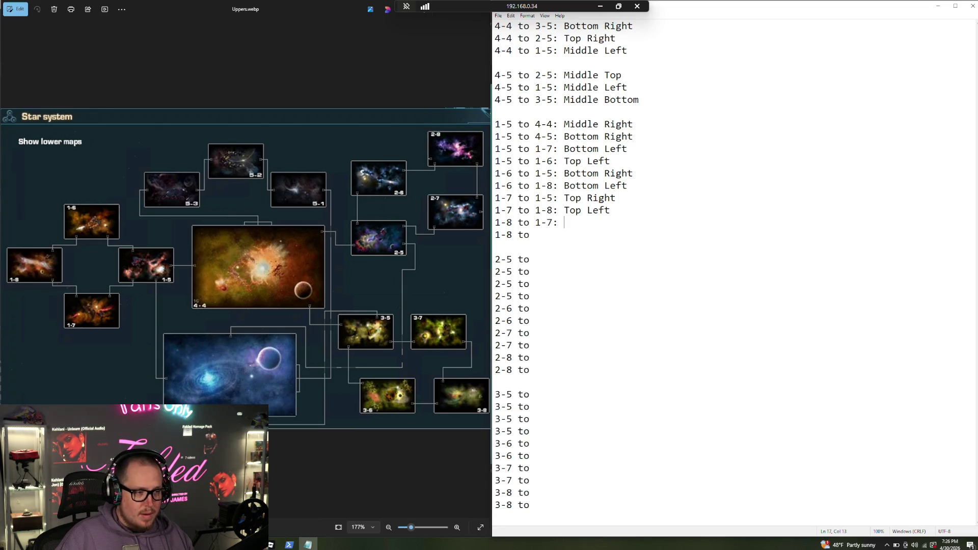
text(Bo)
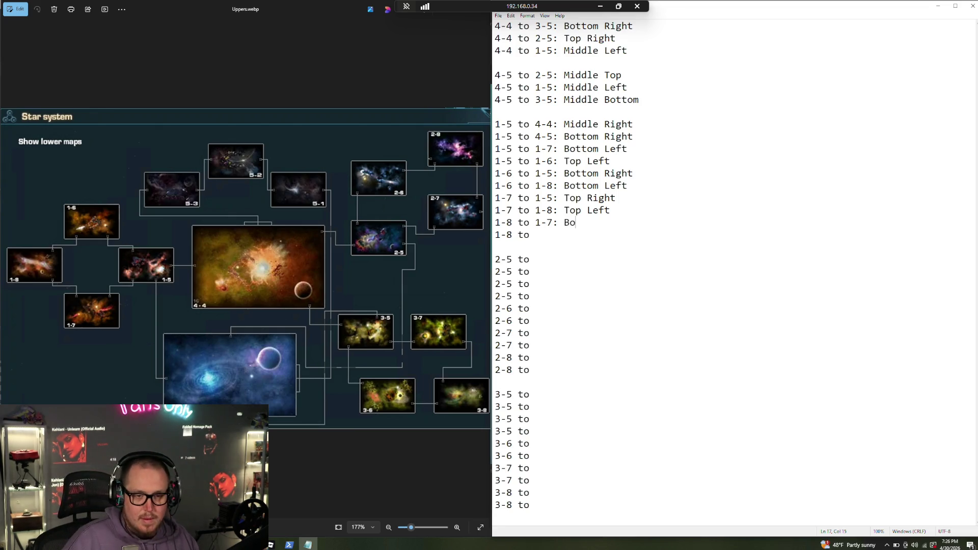
text(ttom Right )
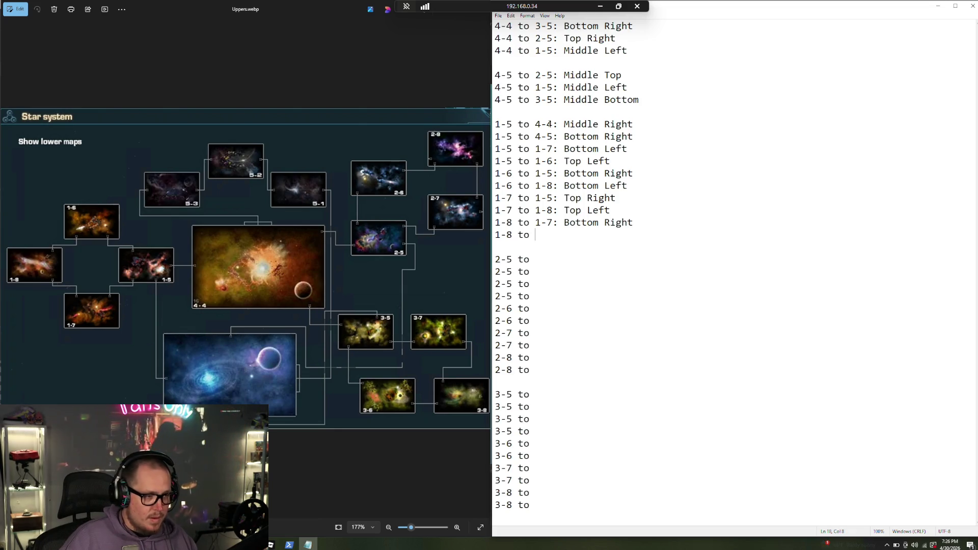
text(1-8 to 1-6)
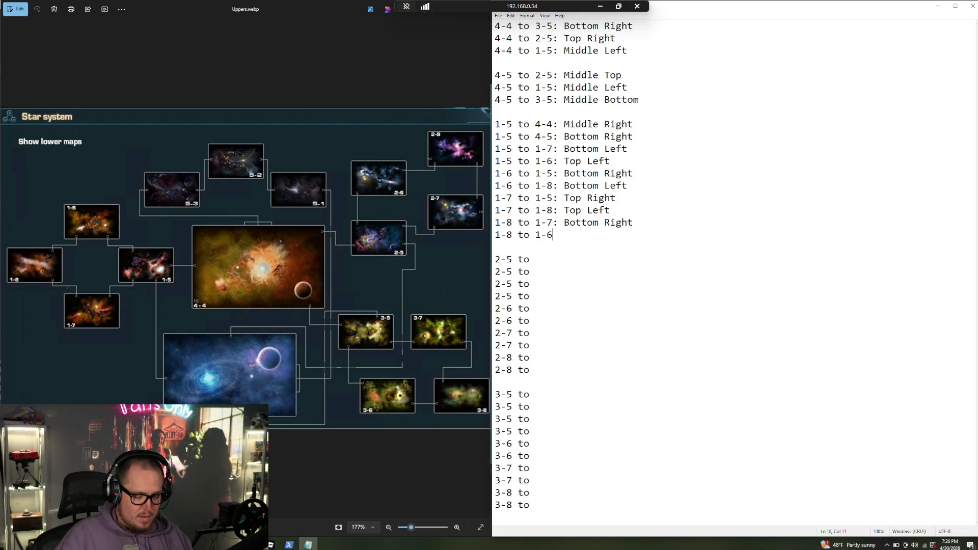
text(: T)
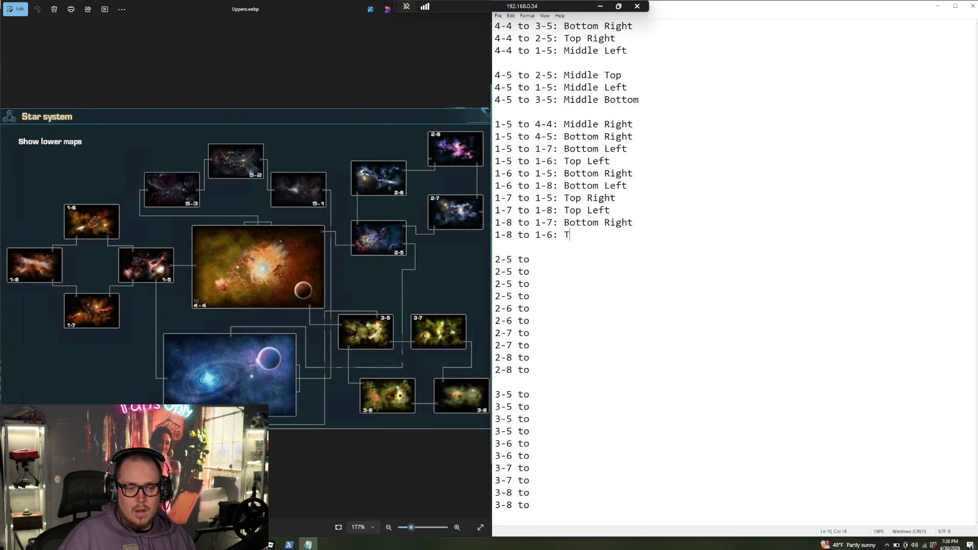
text(op Right)
click(496, 247)
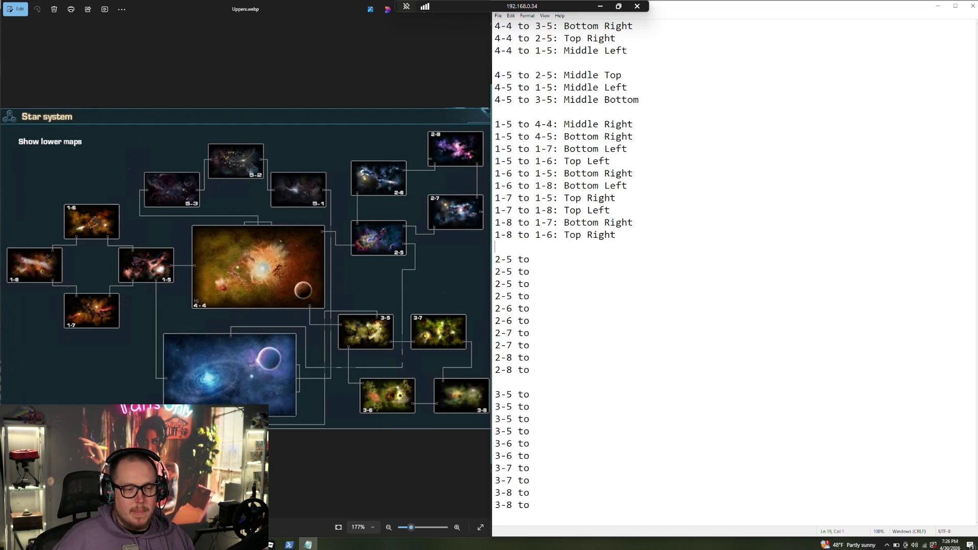
click(524, 259)
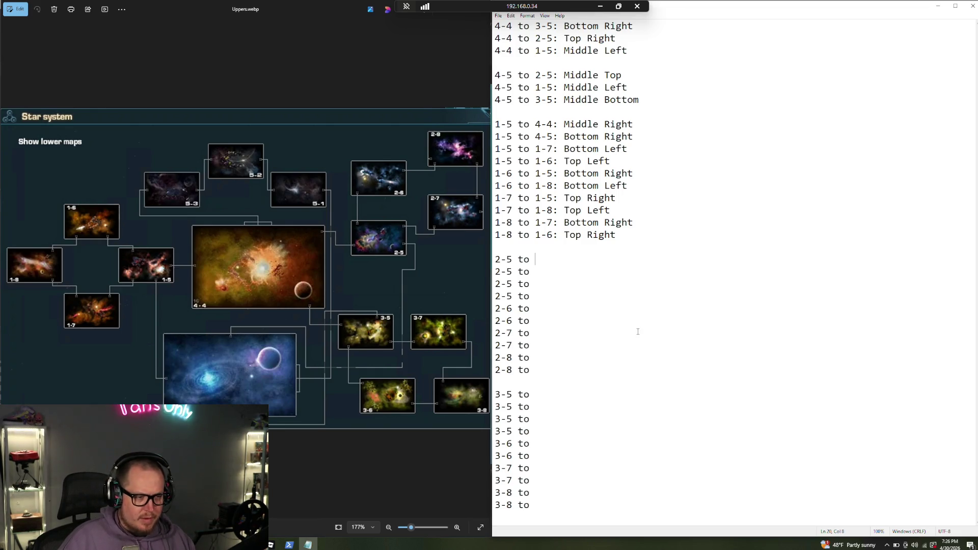
Enter the first two 2-5 directions: 4-4: Bottom Left and 2-6: Top Left
text(4-4: )
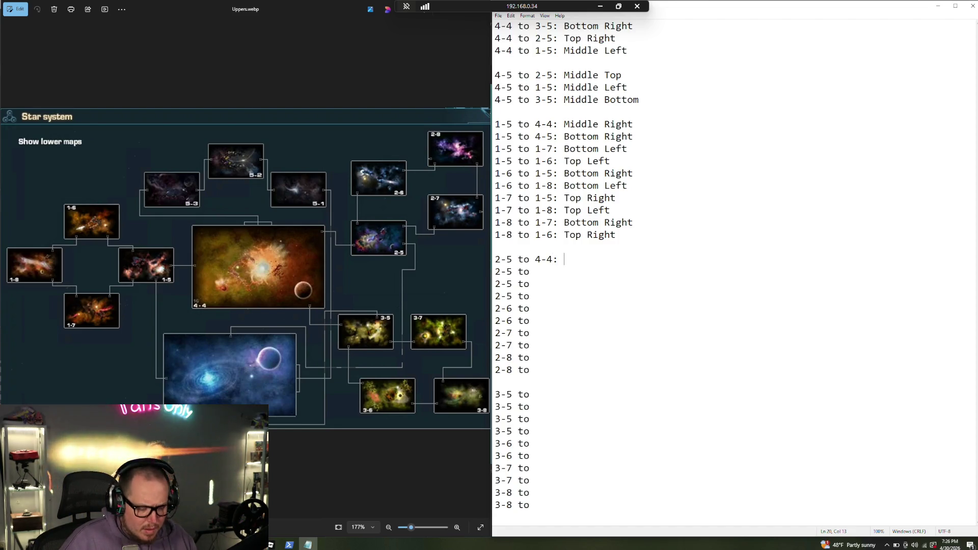
text(Bottom )
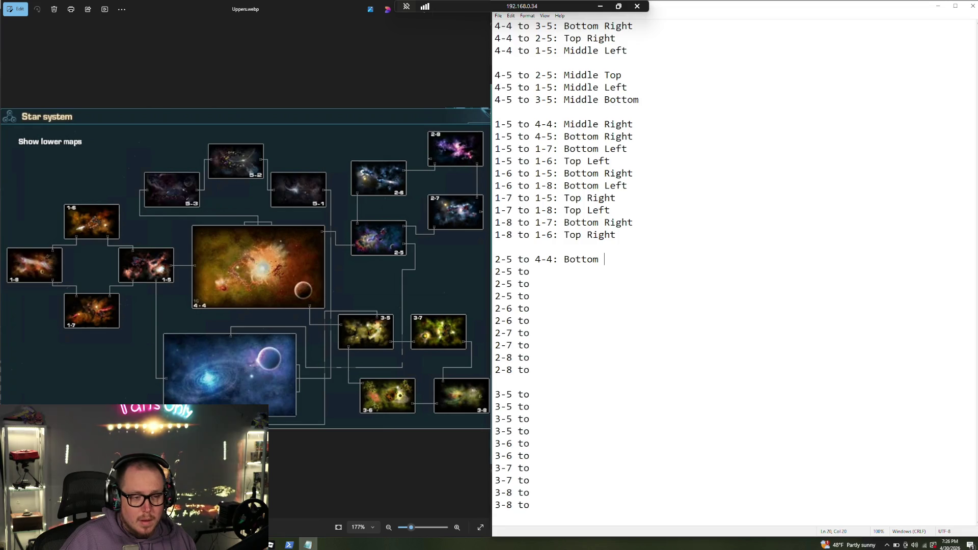
text(Left)
key(Down)
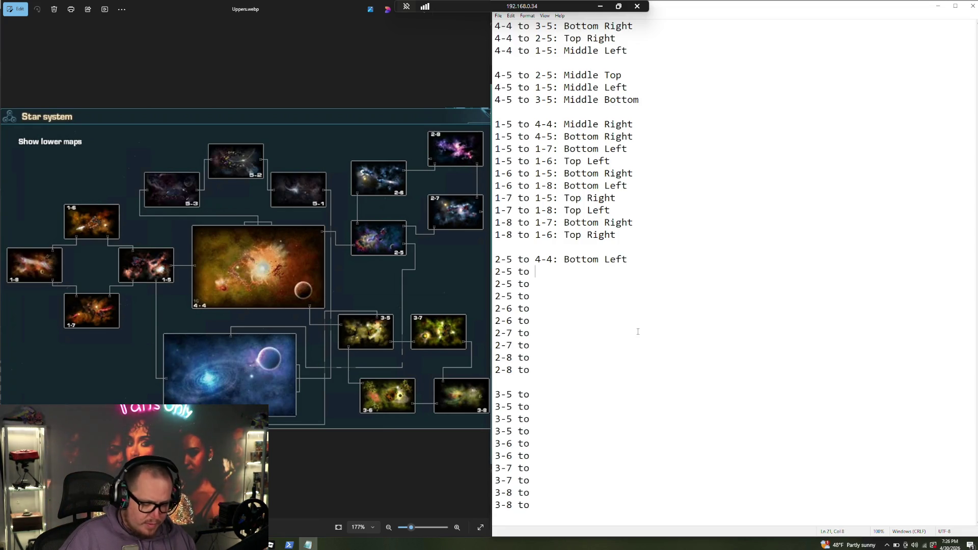
text(23)
key(BackSpace)
text(-5)
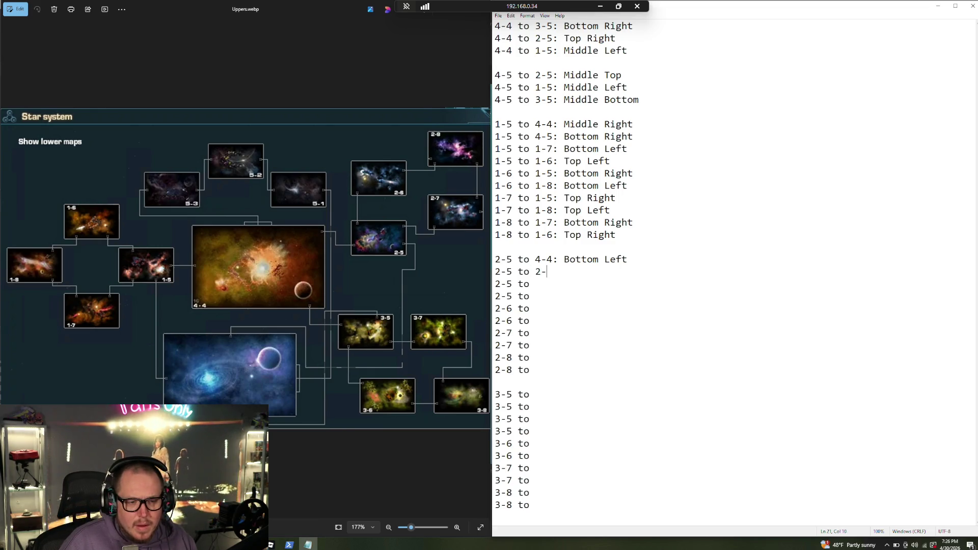
text(: )
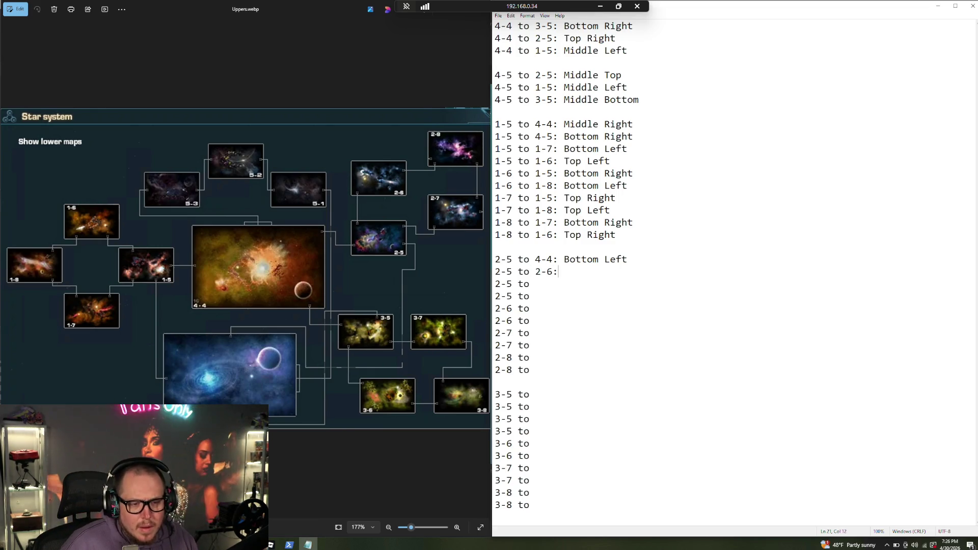
text(Top)
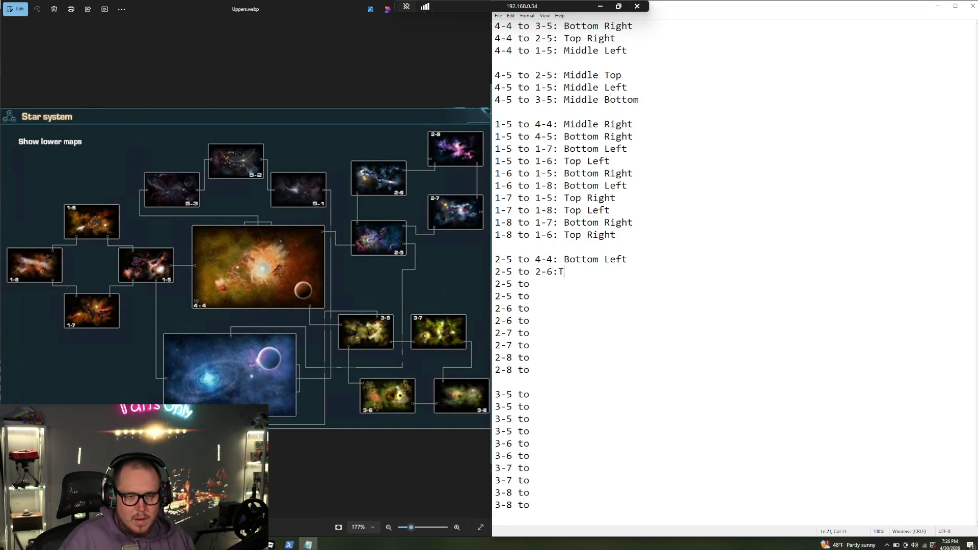
key(BackSpace)
key(BackSpace)
key(BackSpace)
text(To)
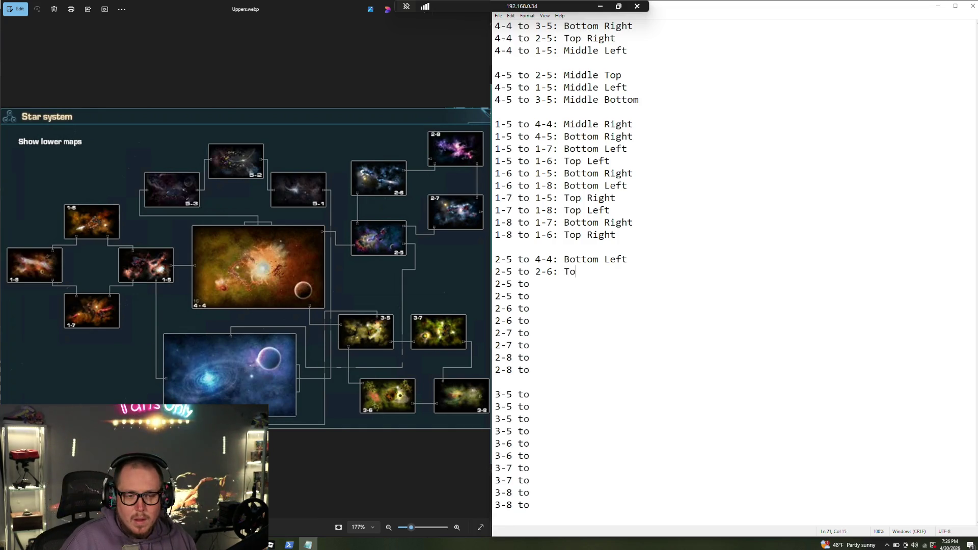
text(p Left)
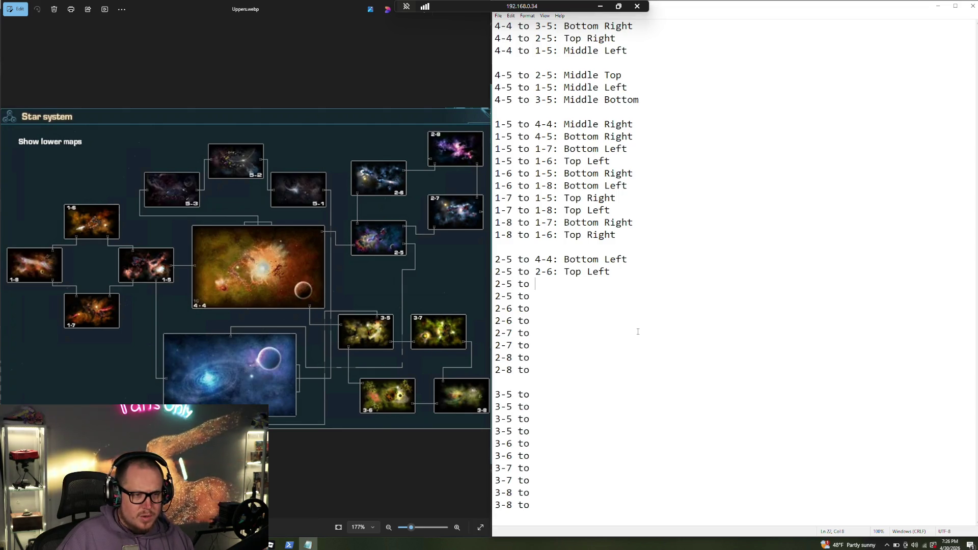
Enter 2-7: Top Right and 4-5: Bottom Right, then switch back to Roblox Studio
text(2-)
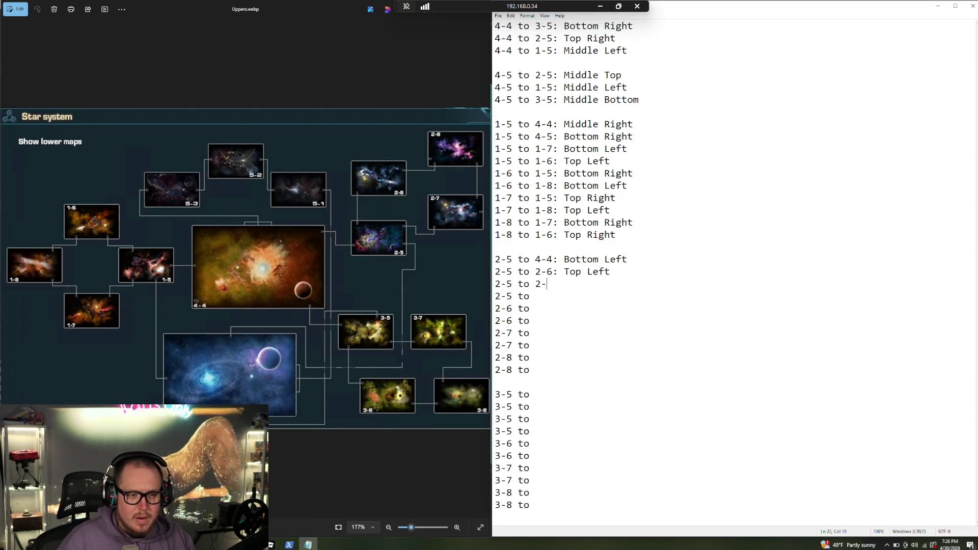
text(7 Top)
key(BackSpace)
key(BackSpace)
key(BackSpace)
text(: )
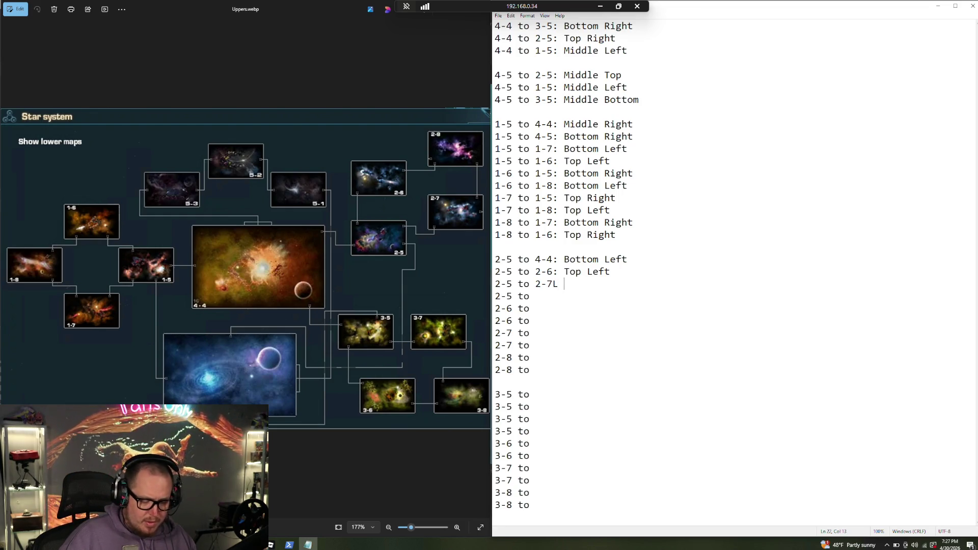
text(Top R)
key(BackSpace)
key(BackSpace)
text(Right)
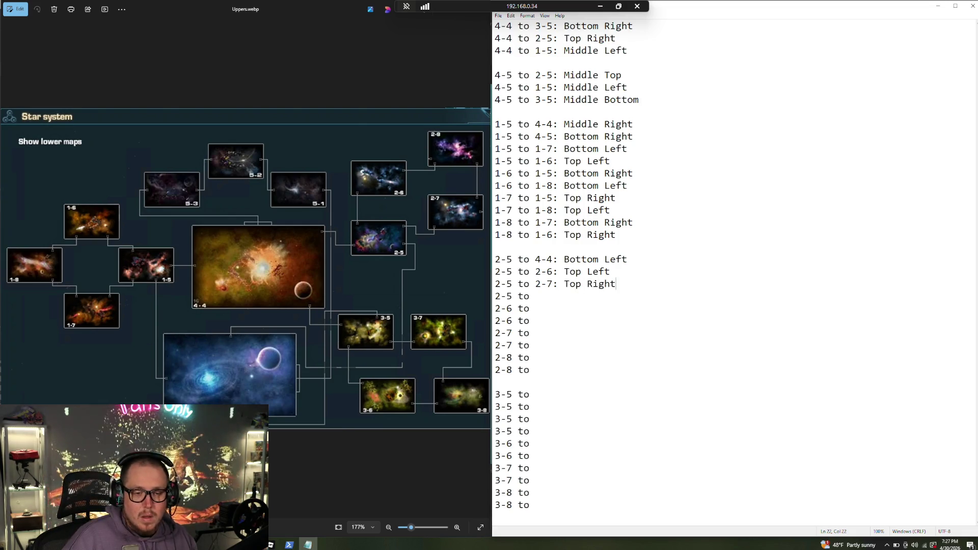
key(Down)
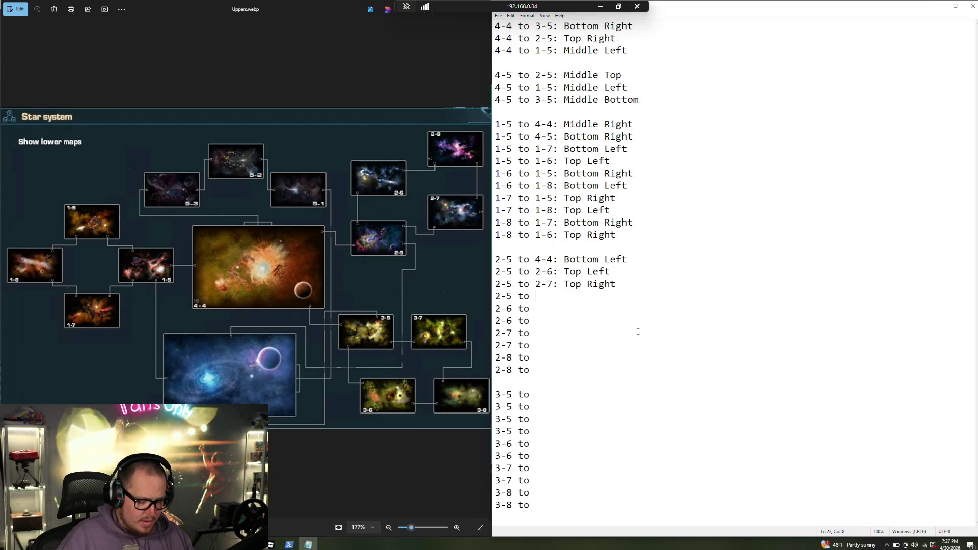
text(4-5:)
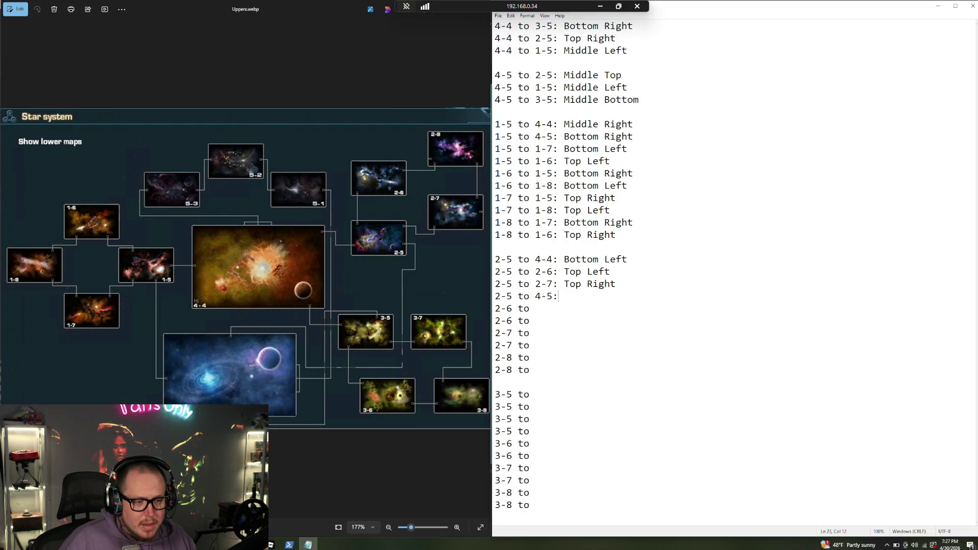
text( Bottom )
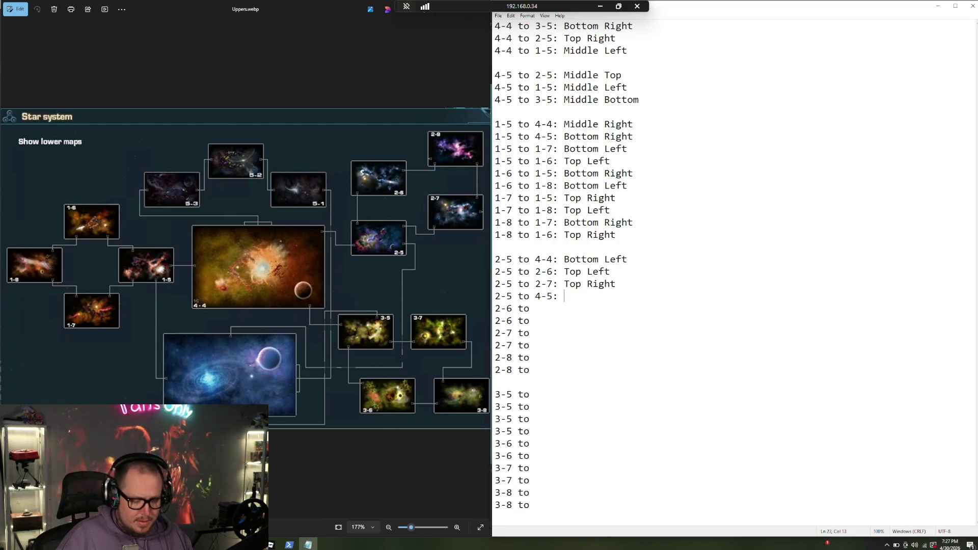
text(Right)
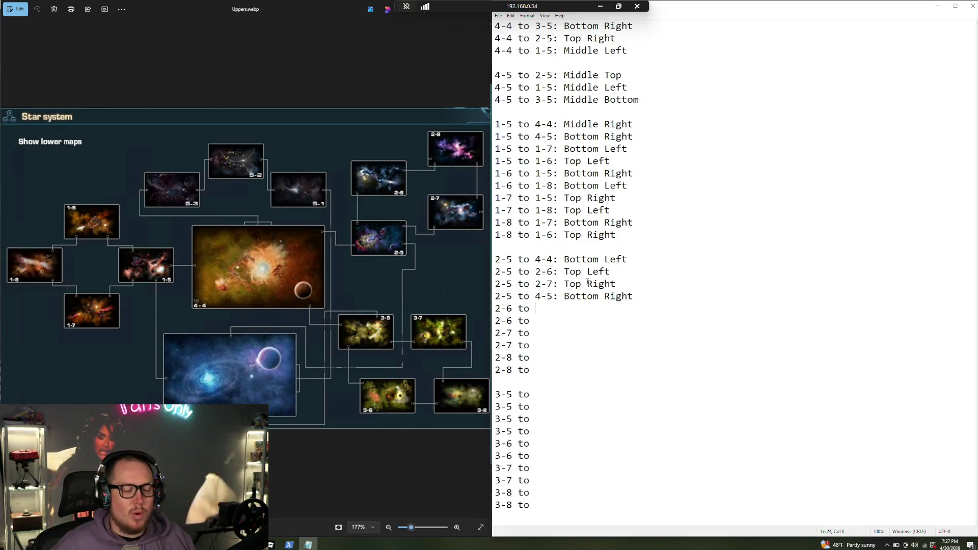
click(271, 545)
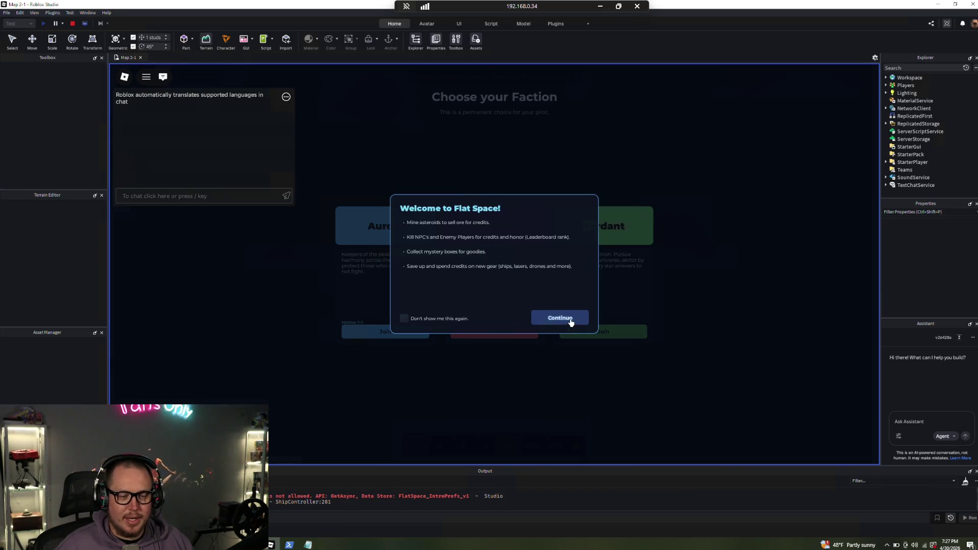
Dismiss the Flat Space welcome, stop the Map 2-1 playtest, and save the place to Roblox
click(570, 318)
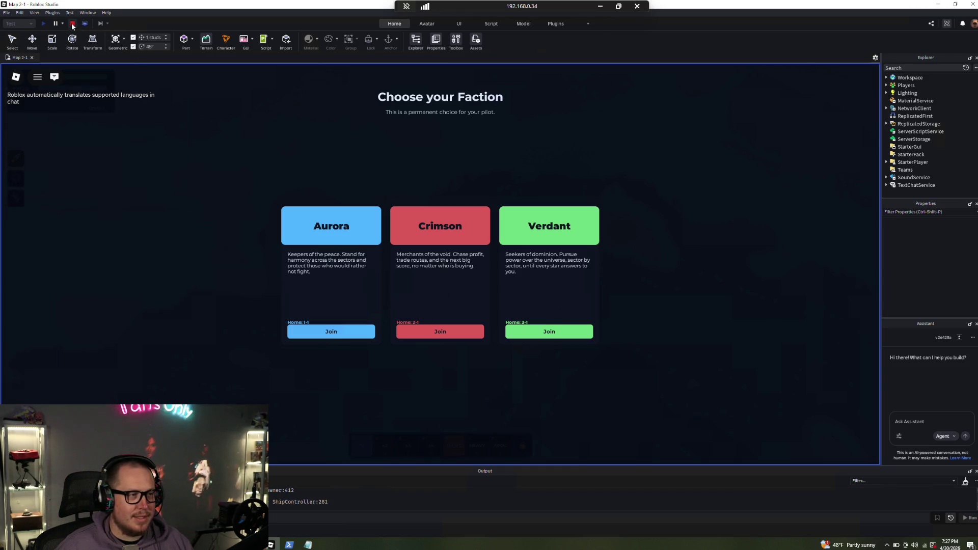
key(shift+F5)
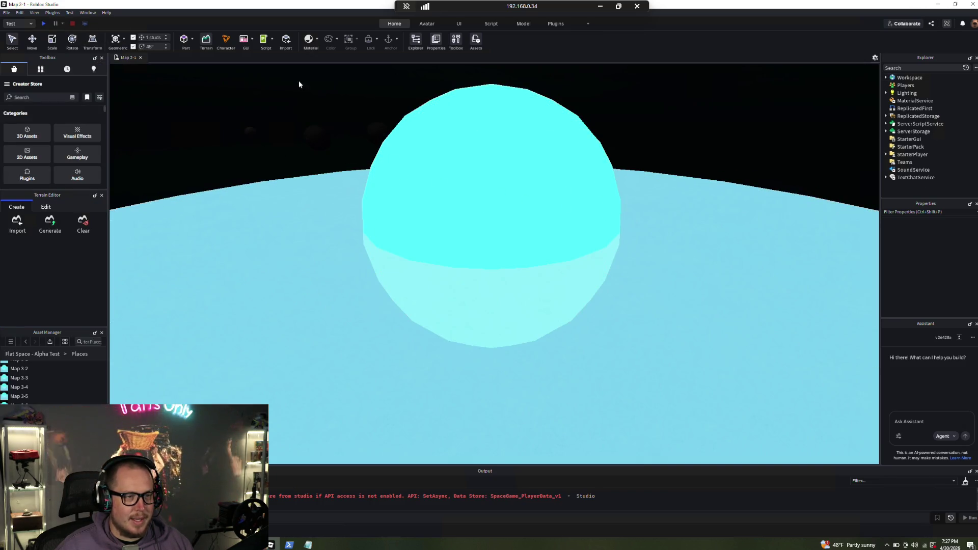
click(7, 12)
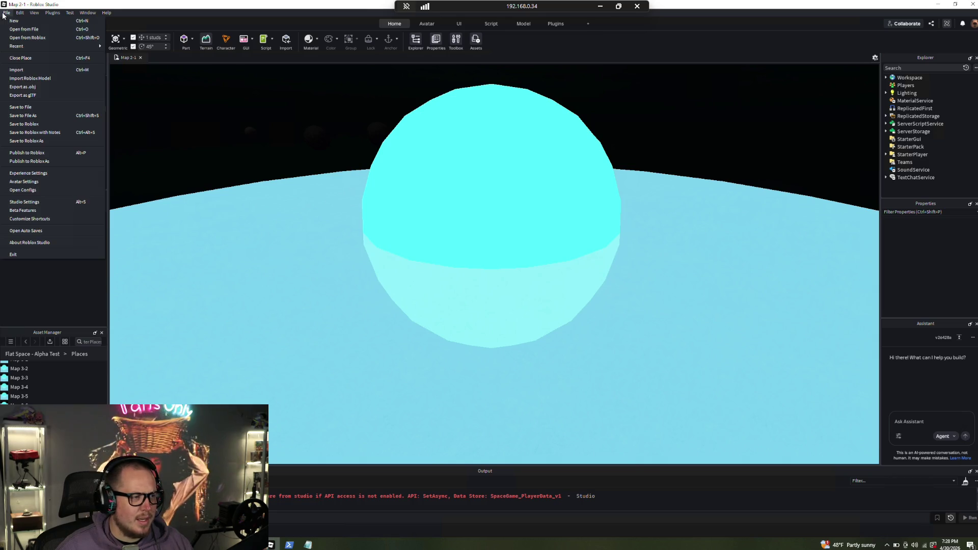
click(36, 127)
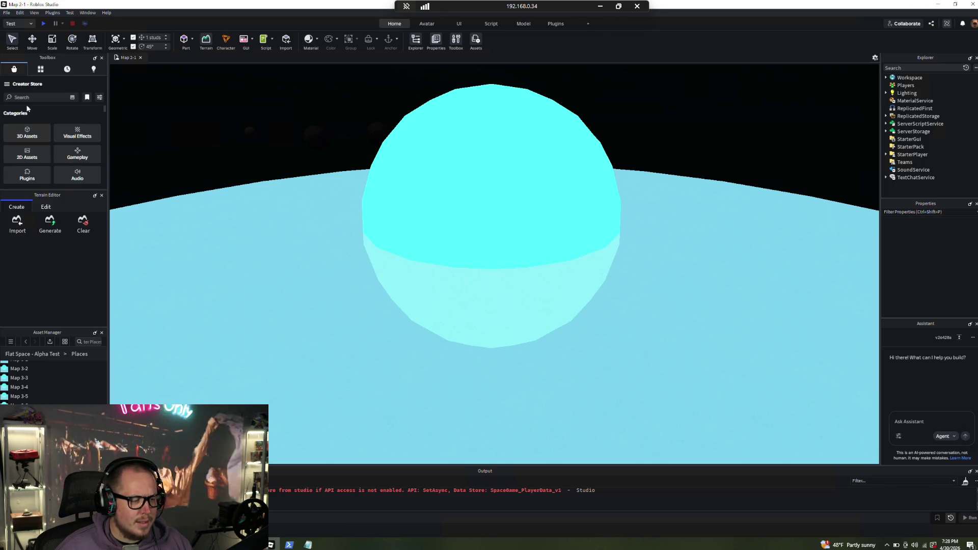
Close Studio with Map 2-1, relaunch Roblox Studio, and open Flat Space - Alpha Test
click(6, 13)
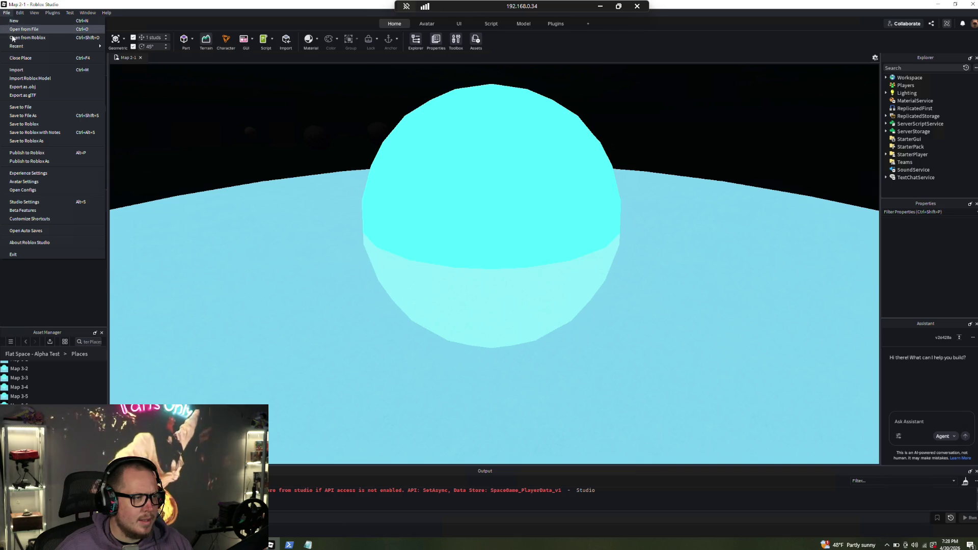
mouse_move(19, 46)
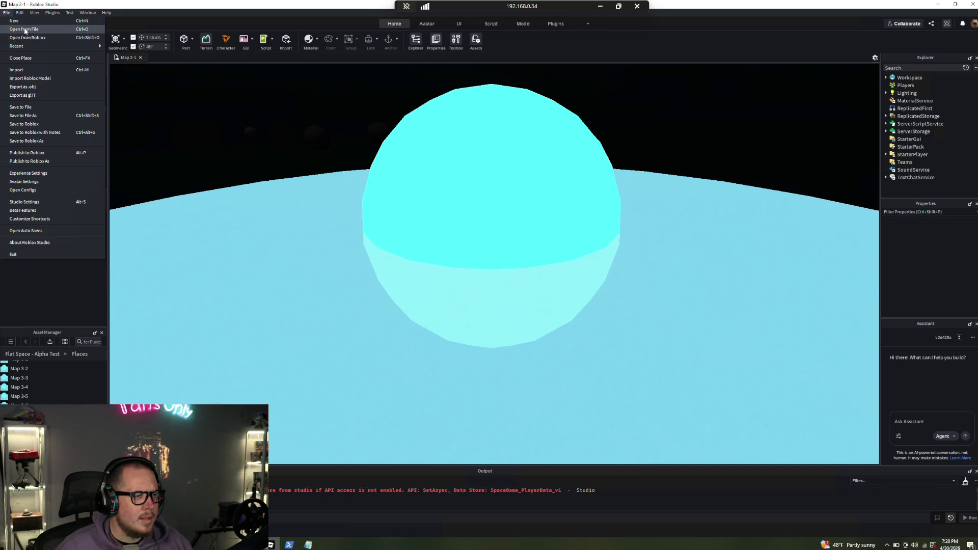
click(970, 8)
click(972, 6)
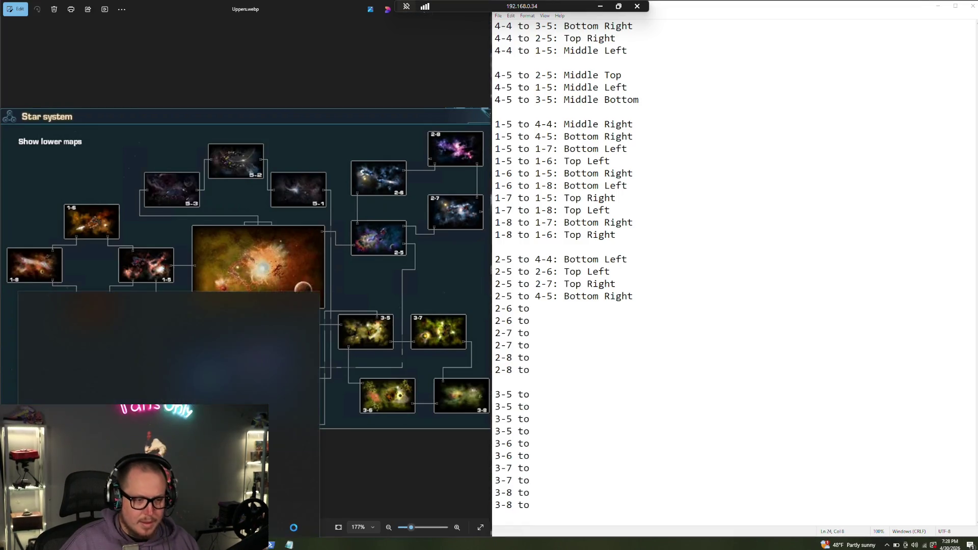
click(290, 543)
key(Return)
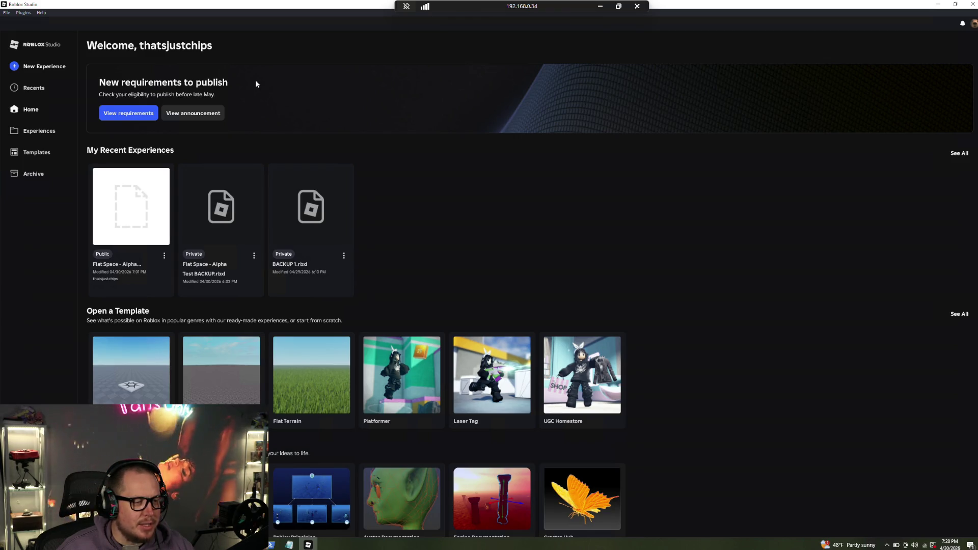
click(126, 218)
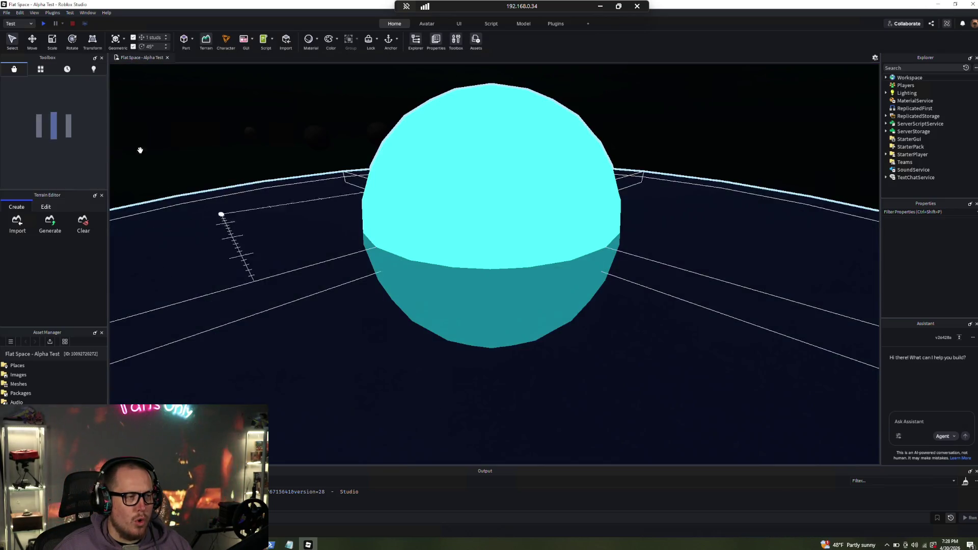
Playtest Flat Space - Alpha Test, fly out and mine the red asteroid, then stop the test
click(43, 23)
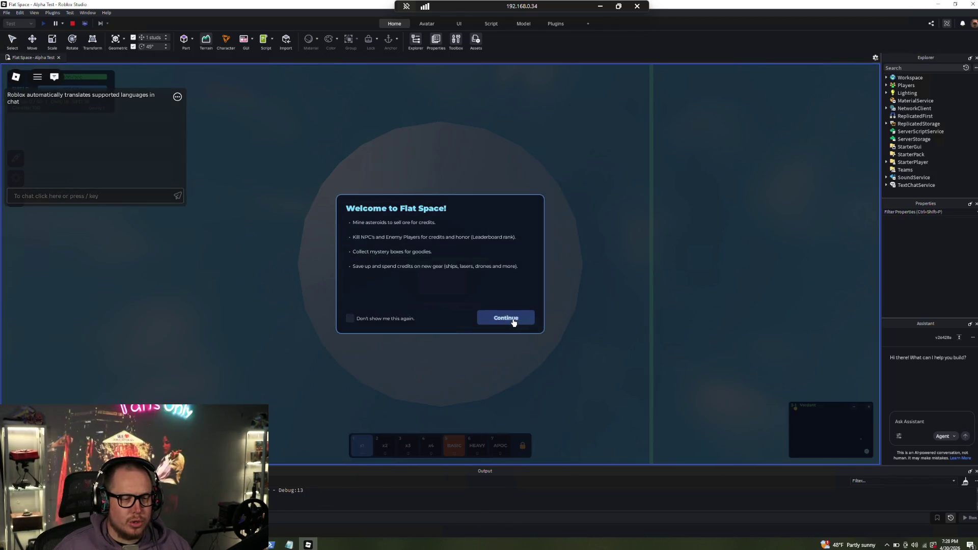
click(511, 320)
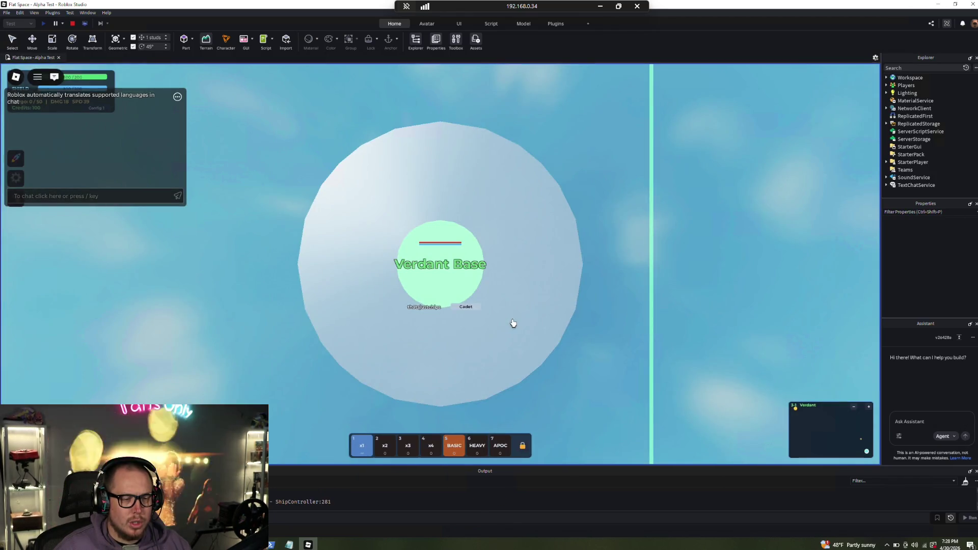
key(w)
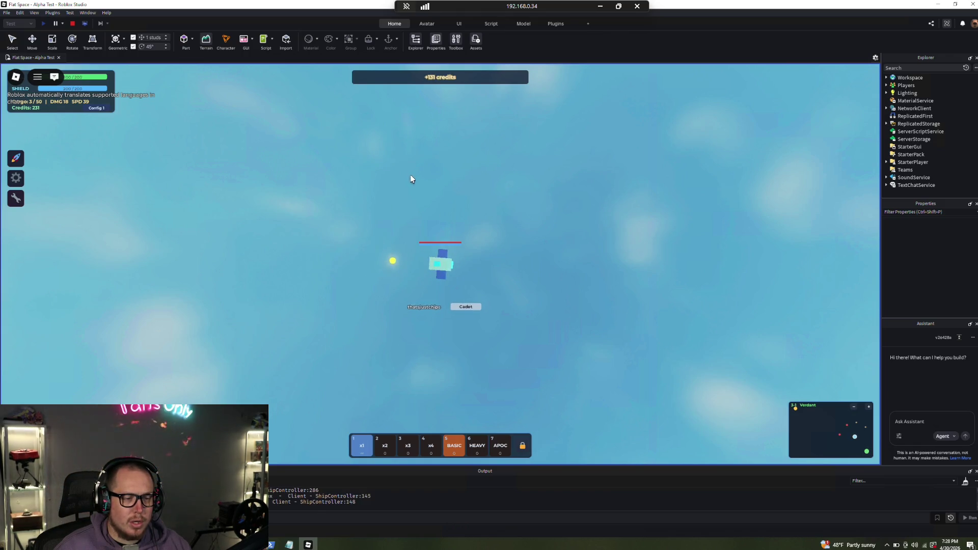
click(183, 294)
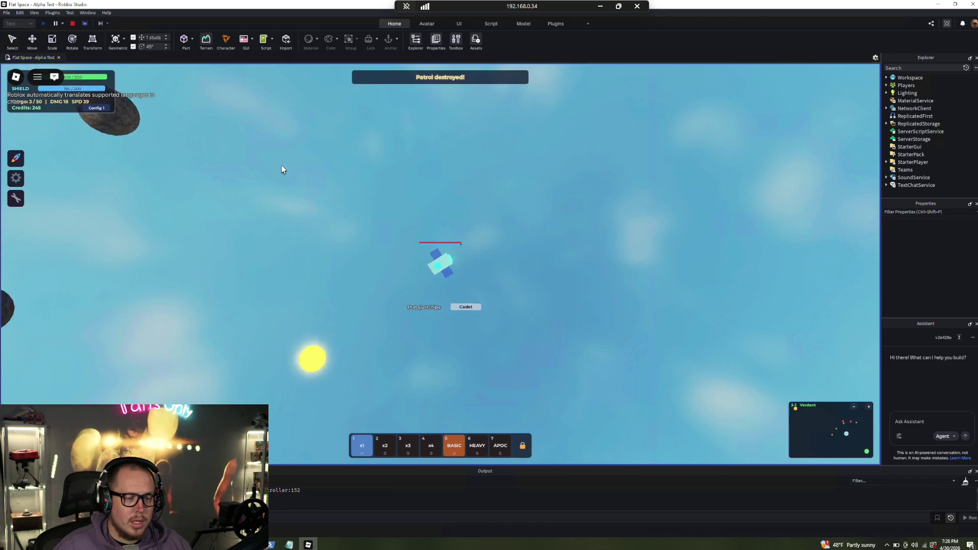
click(234, 186)
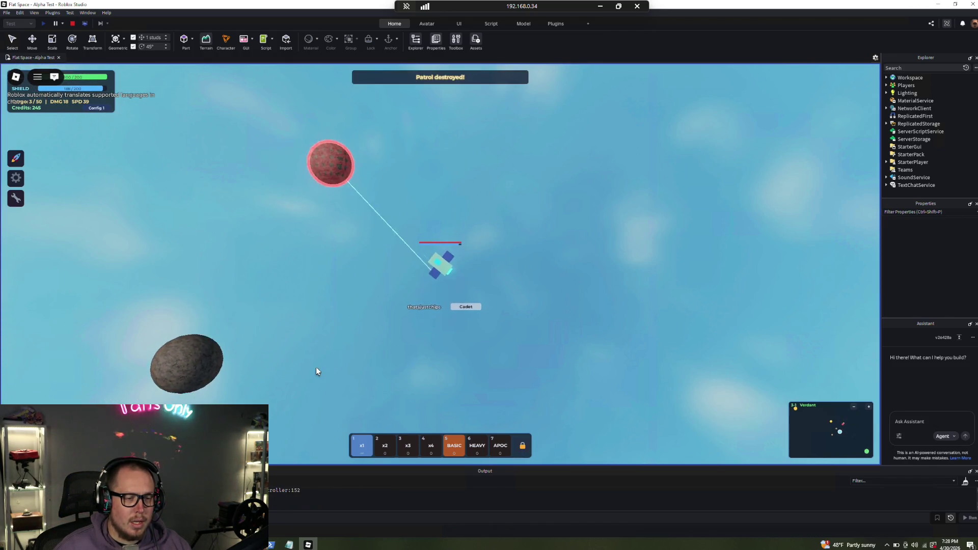
click(586, 121)
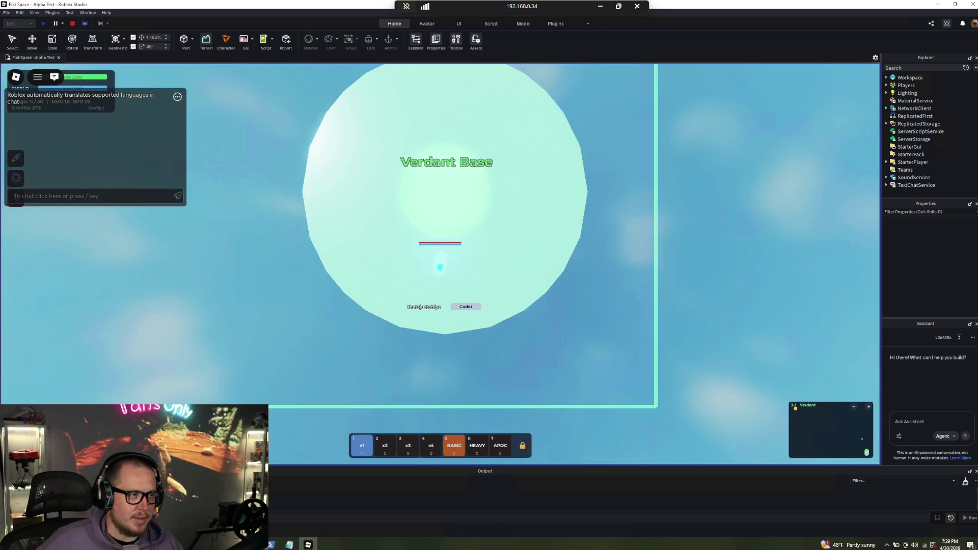
click(71, 24)
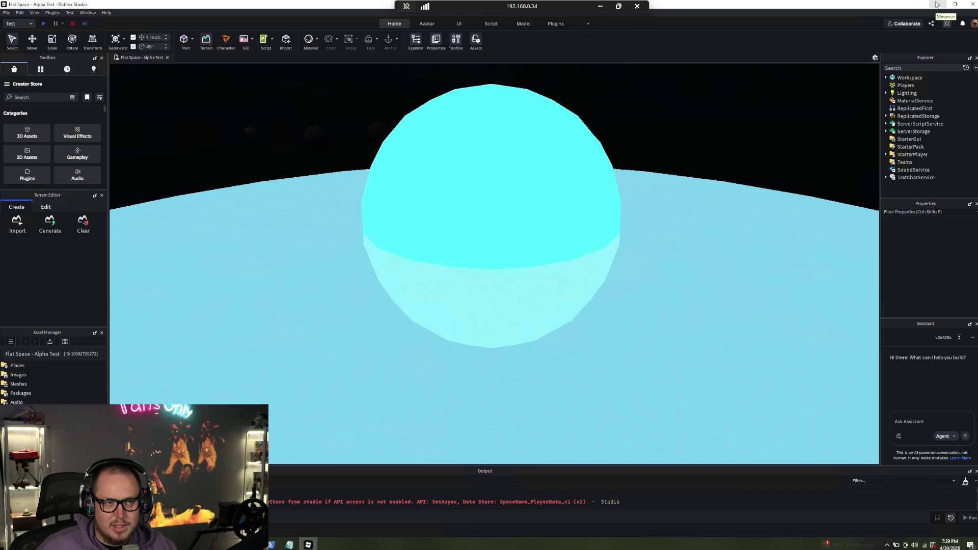
Restore the remote desktop and show the Notepad portal list beside the Uppers star-system map
click(601, 10)
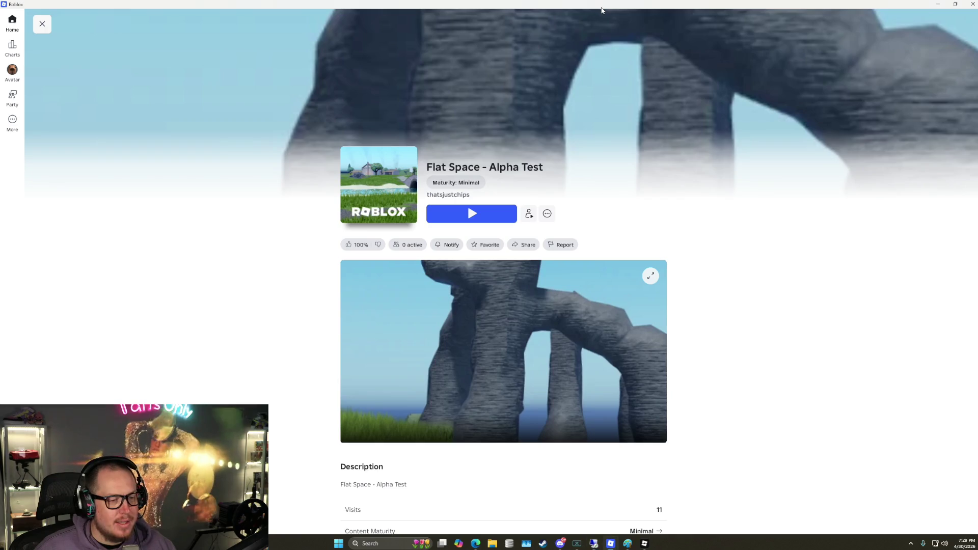
click(590, 543)
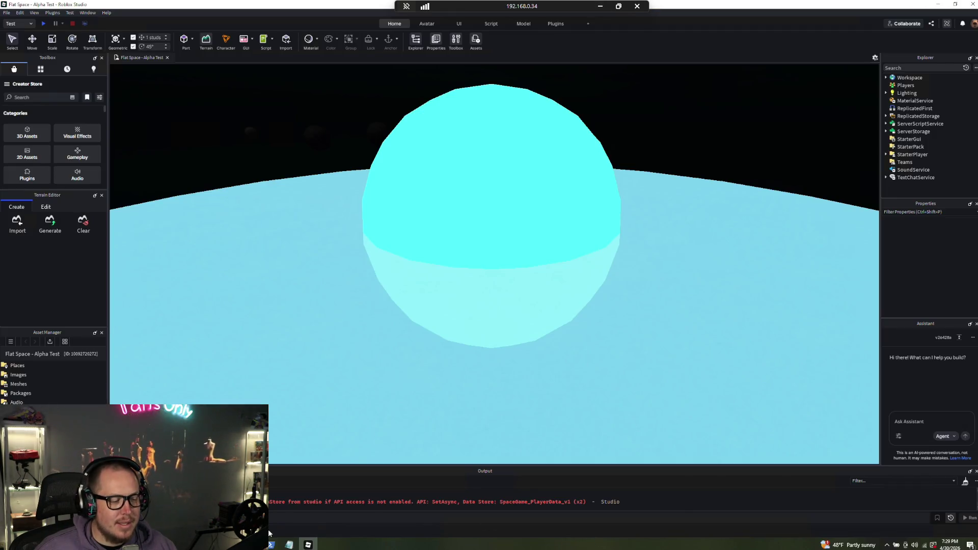
click(300, 514)
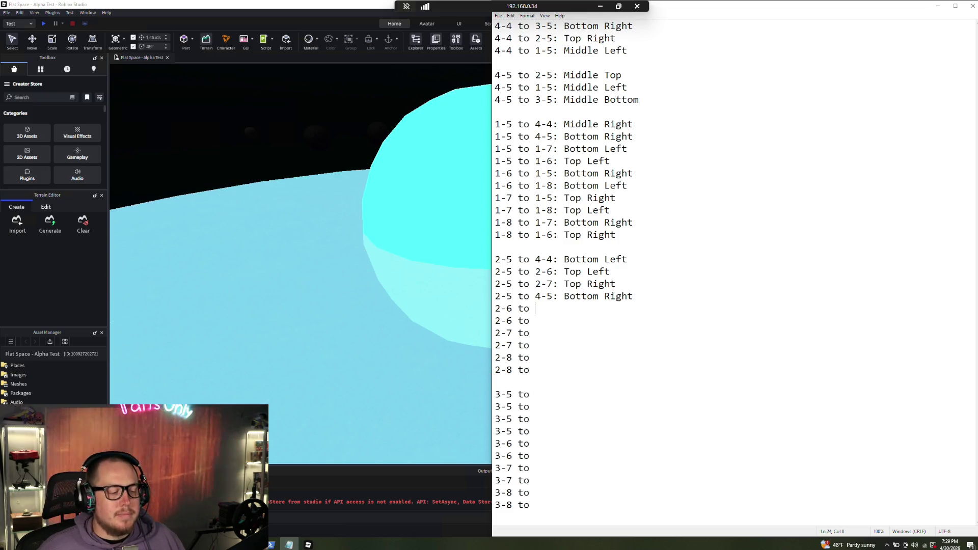
mouse_move(270, 544)
click(290, 512)
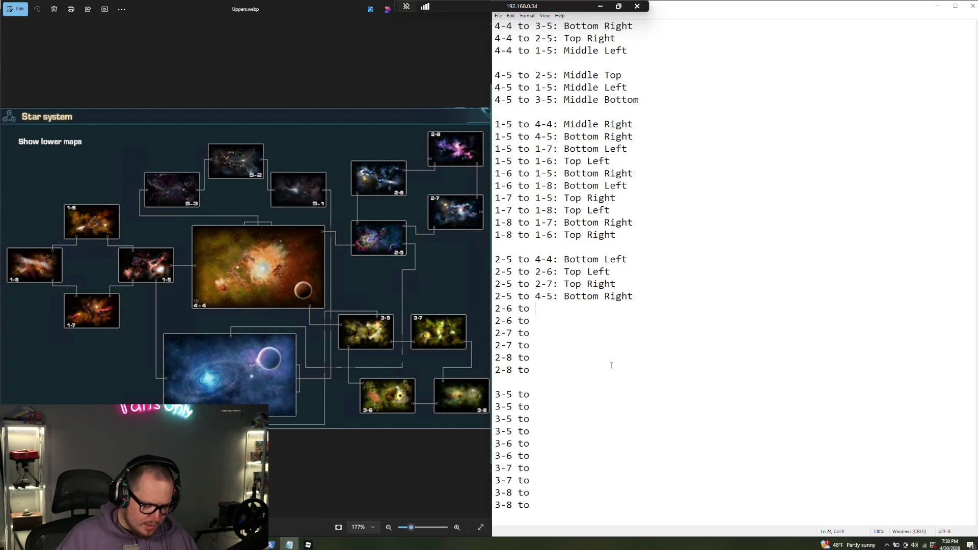
Type the 2-6 directions, 2-5: Bottom Left and 2-8: Top Right, and begin the 2-7 line with '2-5:'
text(2-5:)
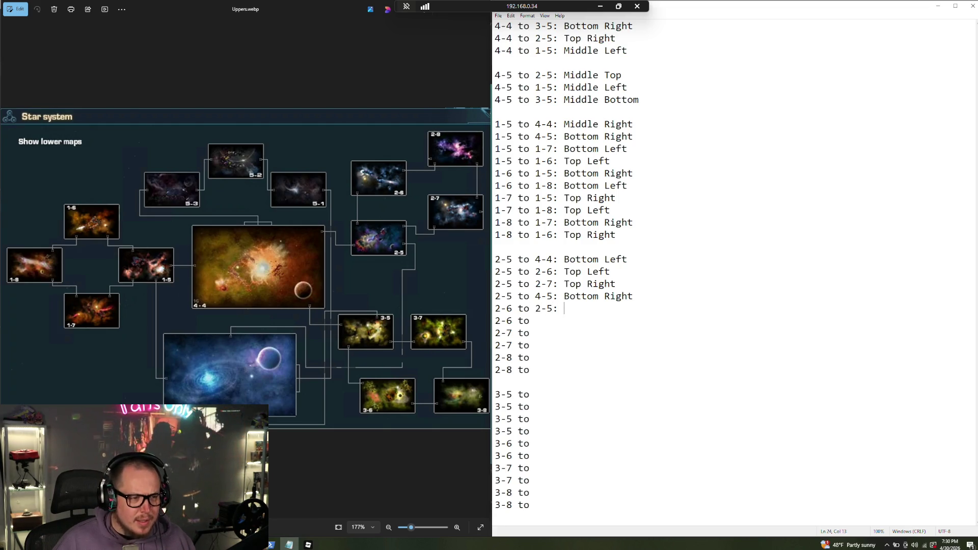
text(Bottom L)
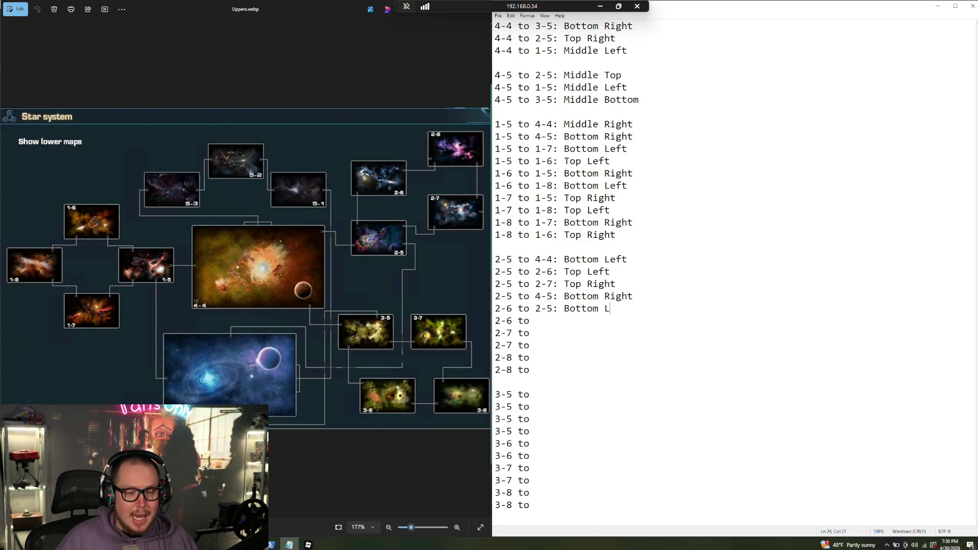
text(eft)
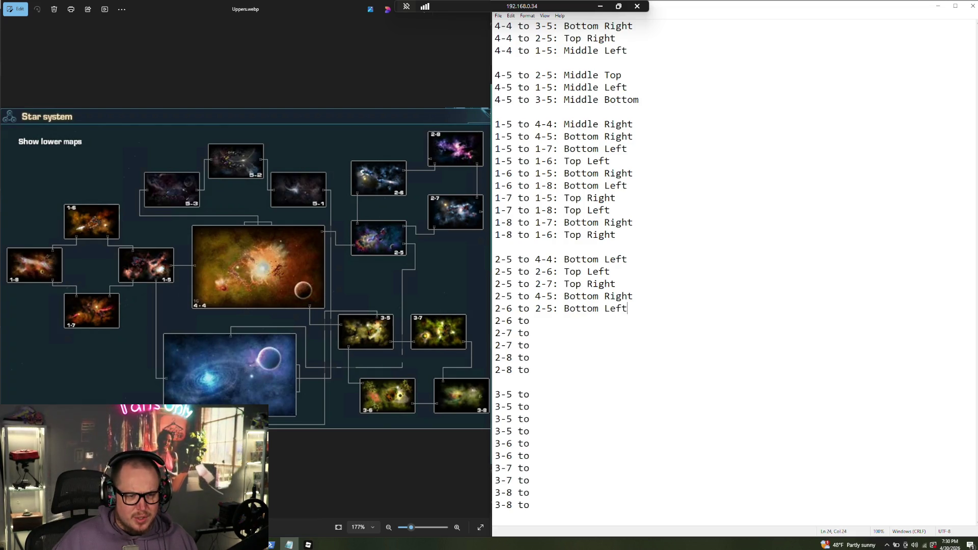
text(2-)
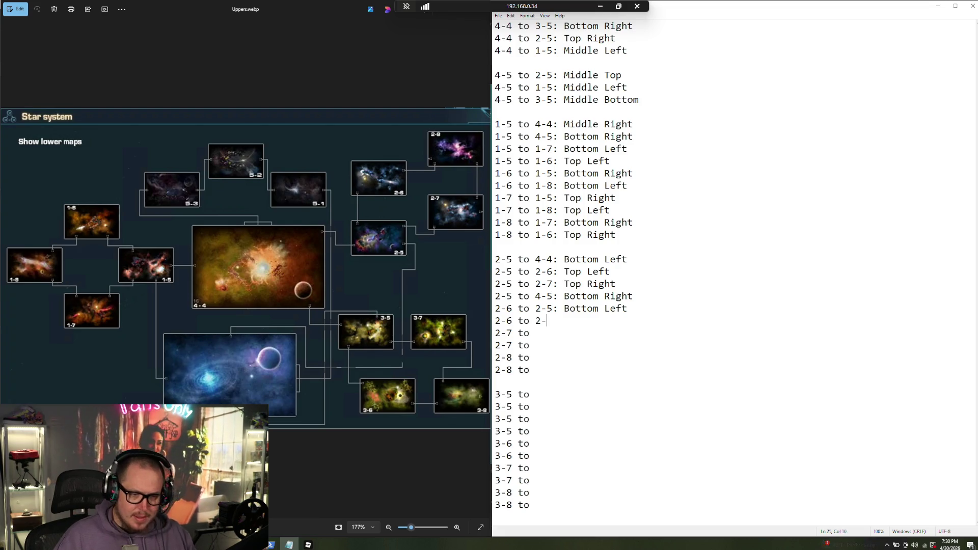
text(8: Top R)
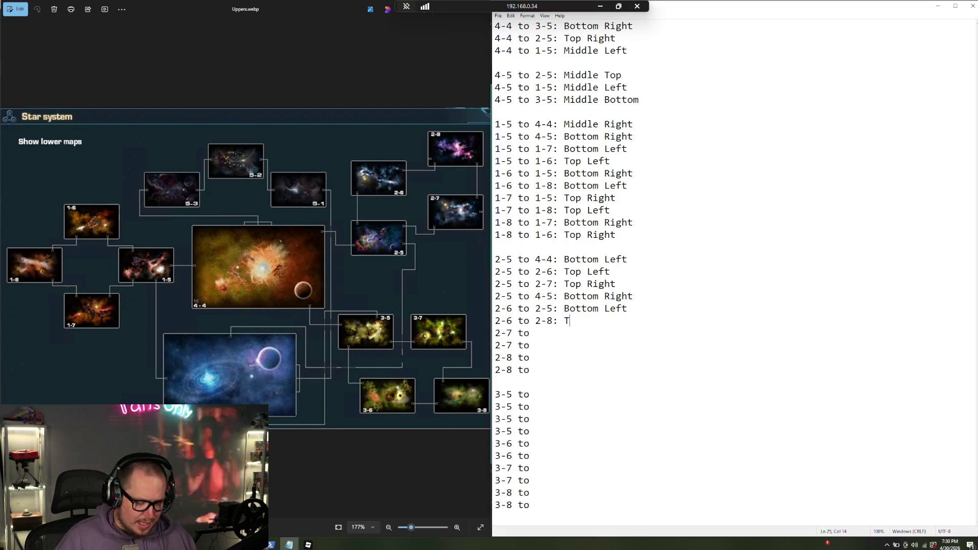
key(BackSpace)
key(BackSpace)
text(Right)
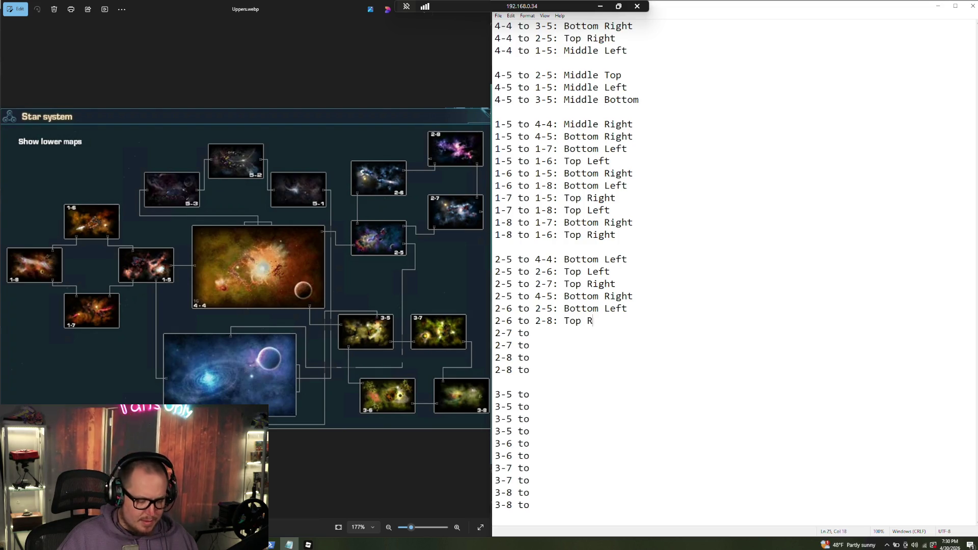
key(Down)
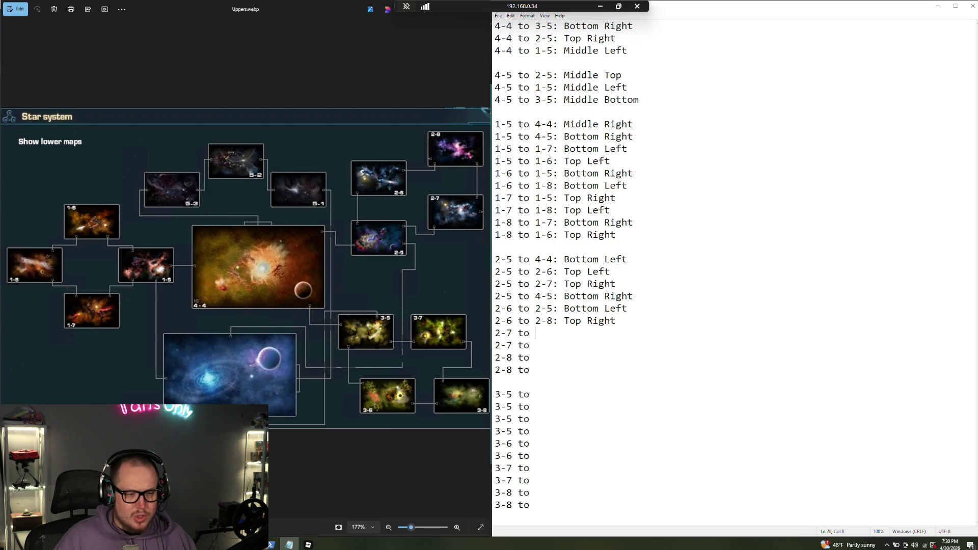
text(2-5:)
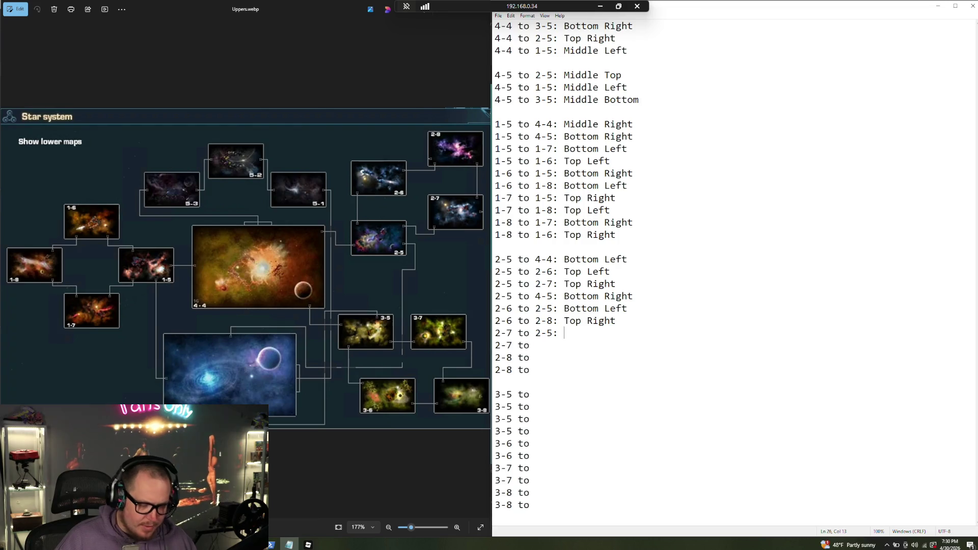
Fill the 2-7 lines: to 2-5 Bottom Left and to 2-8 Top Right
text(Bottom L)
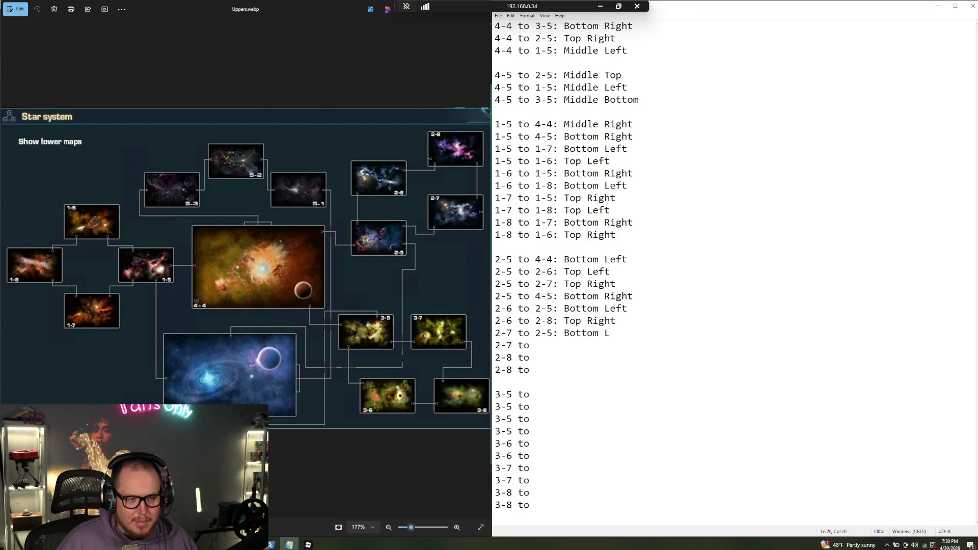
text(eft)
key(Down)
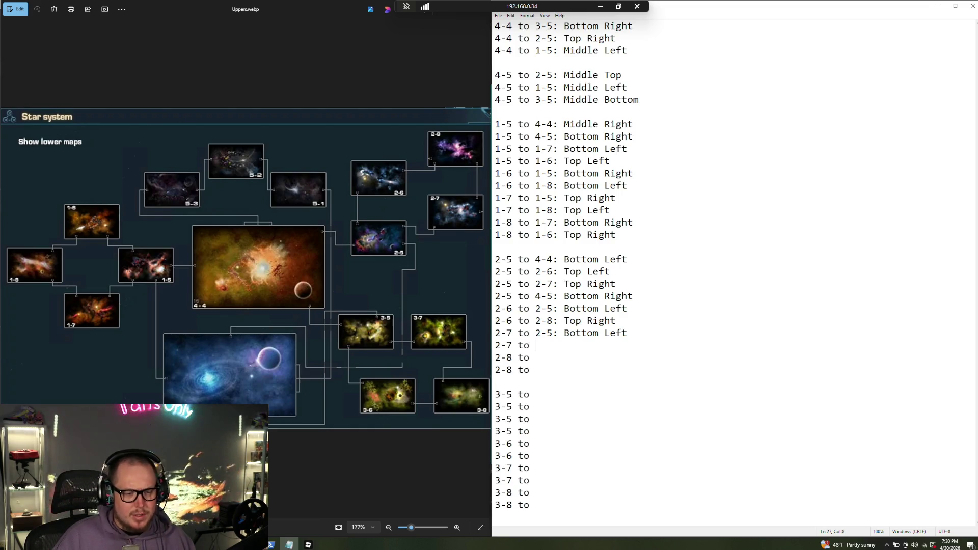
text(2-8)
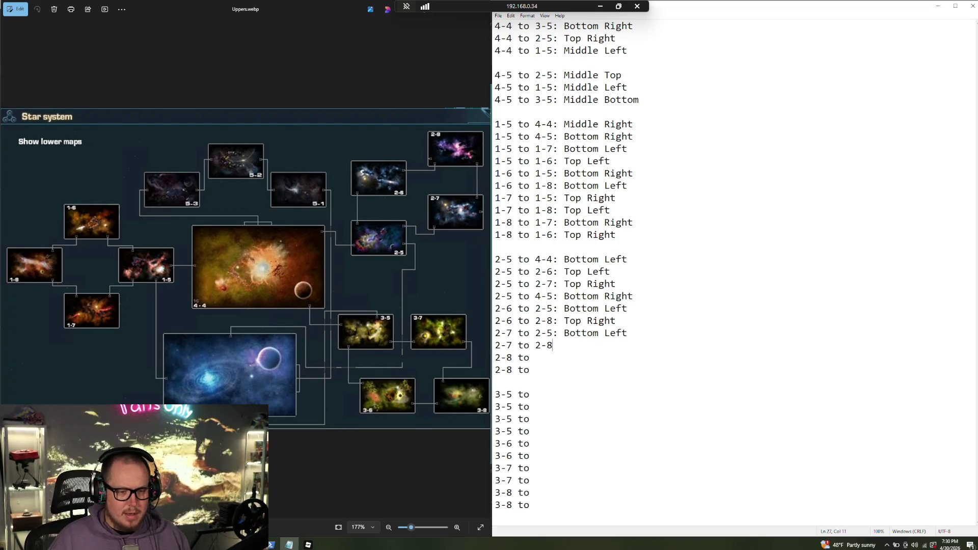
text(: Top Right)
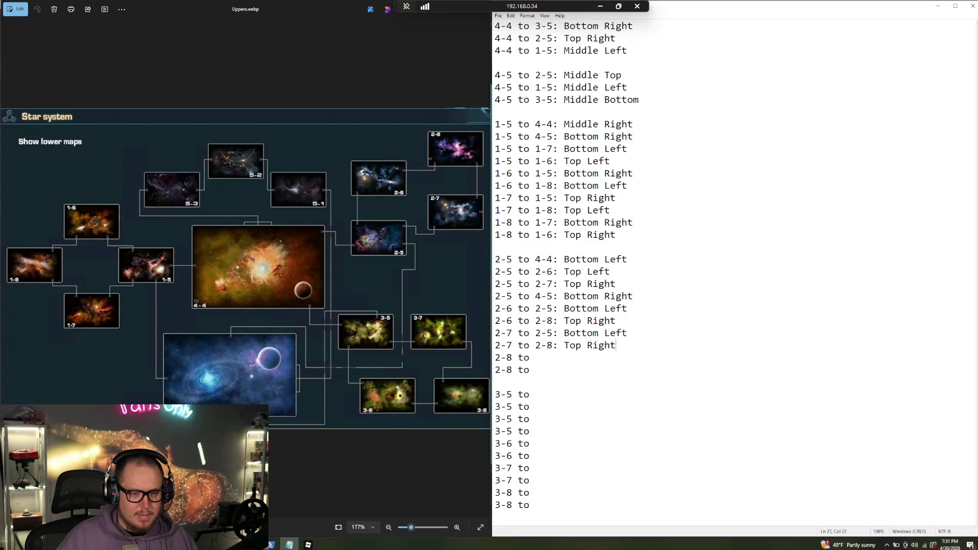
Fill the 2-8 lines: to 2-6 Bottom Left and to 2-7 Bottom Right
key(Down)
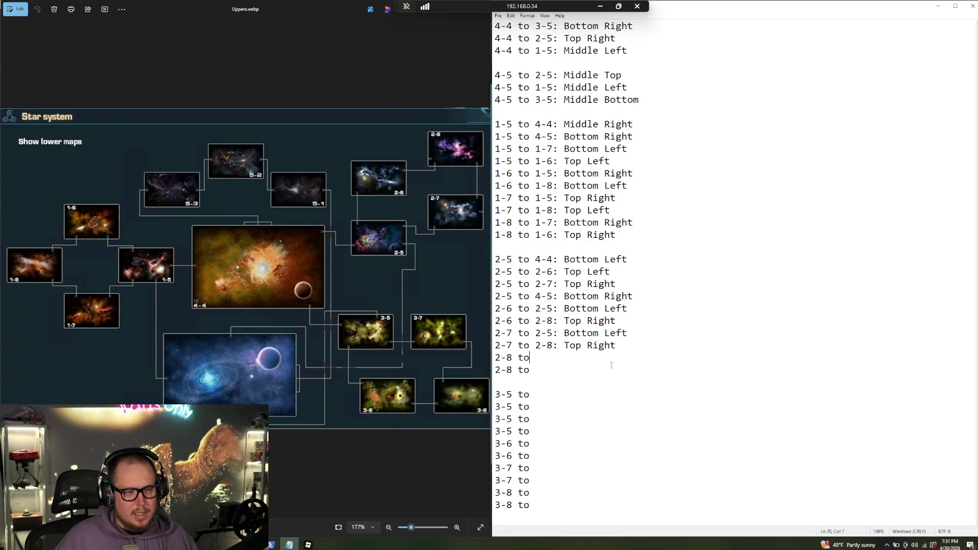
text(2-6)
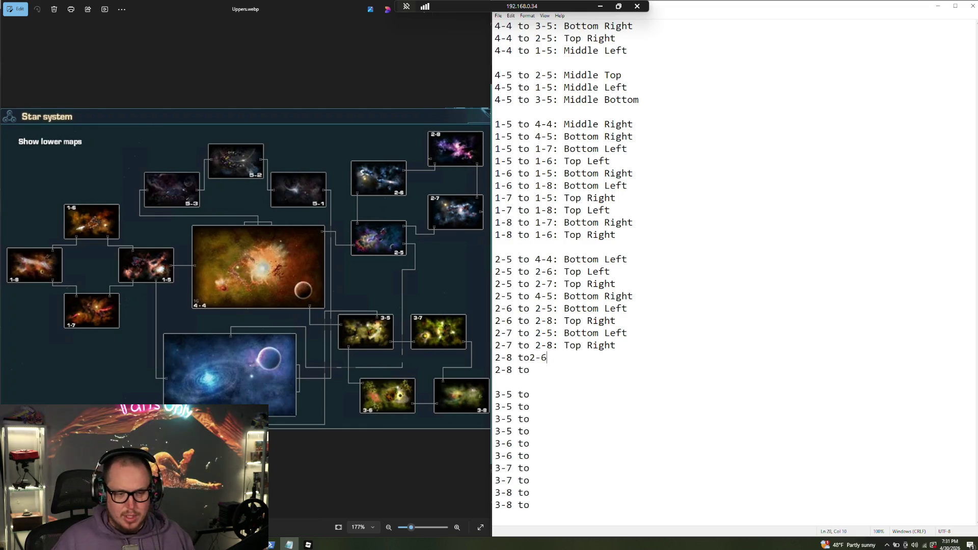
key(BackSpace)
key(BackSpace)
key(BackSpace)
text(21)
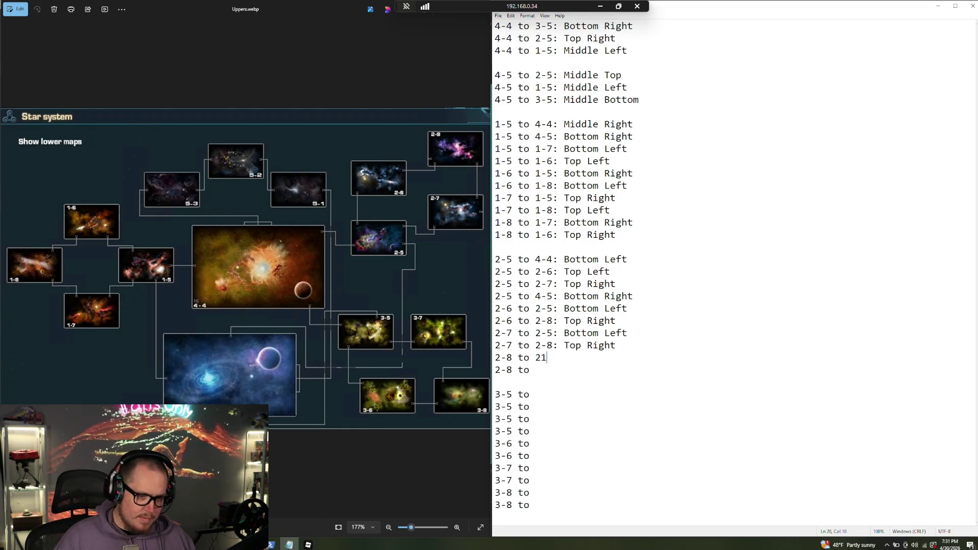
key(BackSpace)
text(-6: )
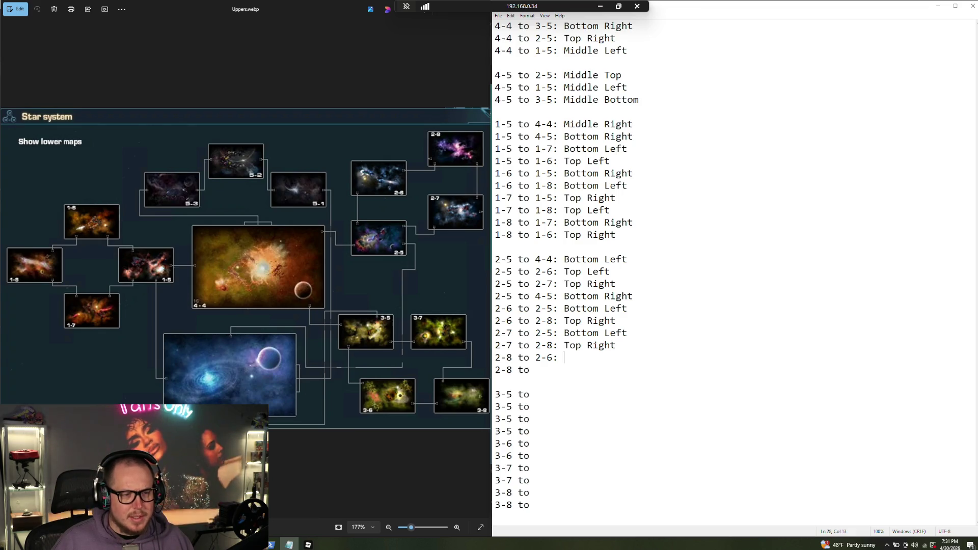
text(Bott)
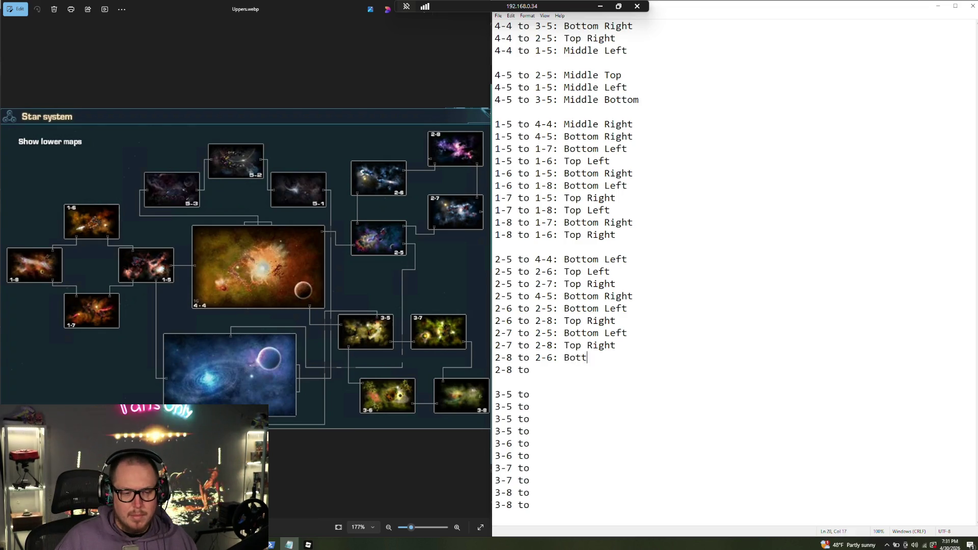
text(om Left )
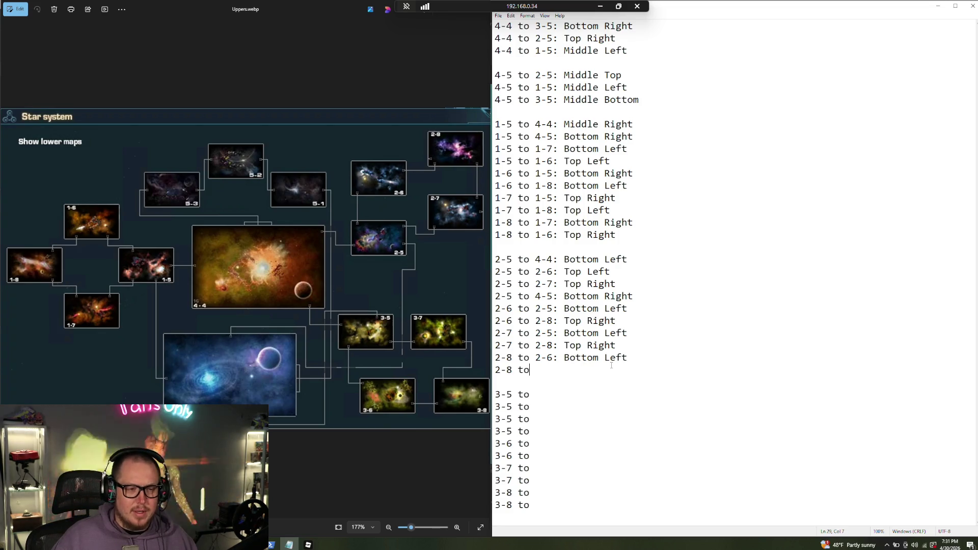
text(2-8 to 2-7:)
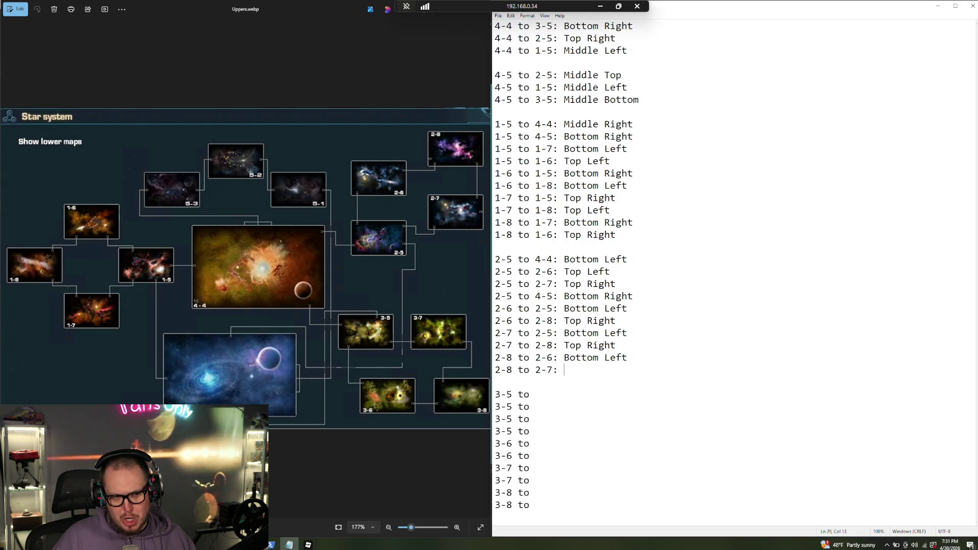
text(Bottom ER)
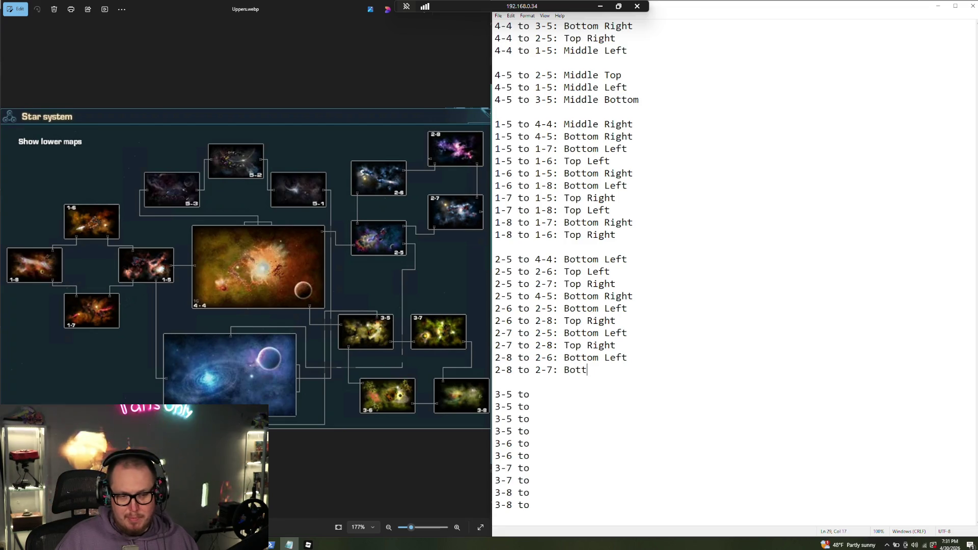
key(BackSpace)
key(BackSpace)
text(Right)
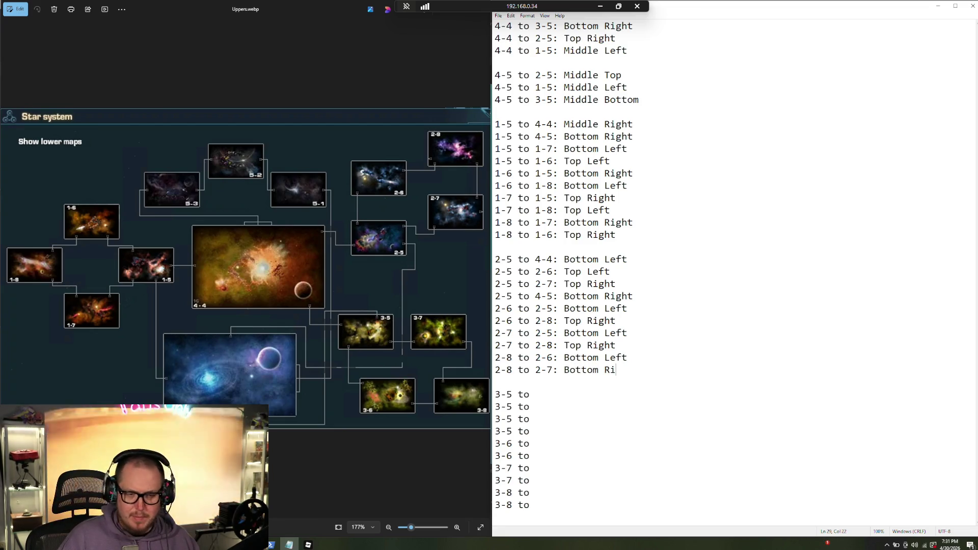
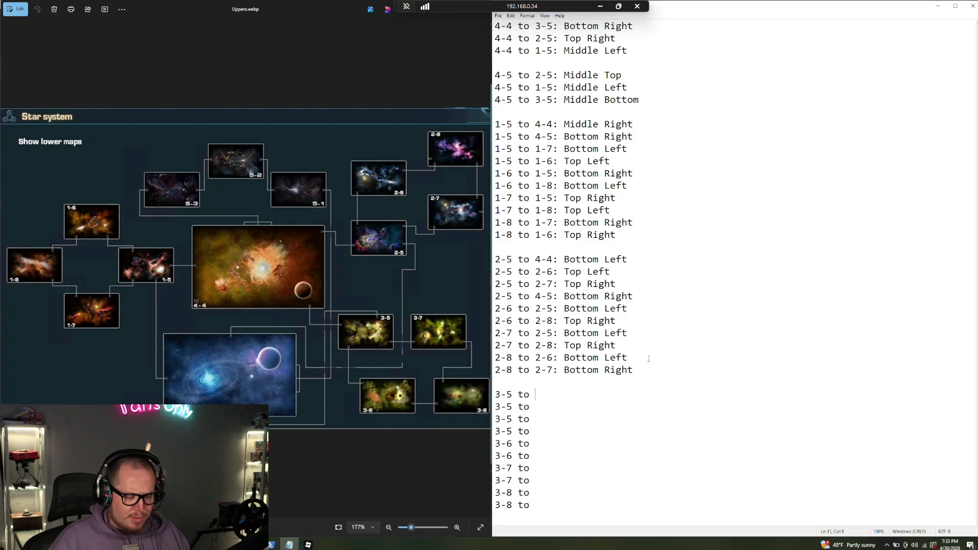
Fill the 3-5 connections: 3-7 Bottom Right, 4-5 Top Right, 4-4 Top Left, 3-6 Bottom Left
text(3-7)
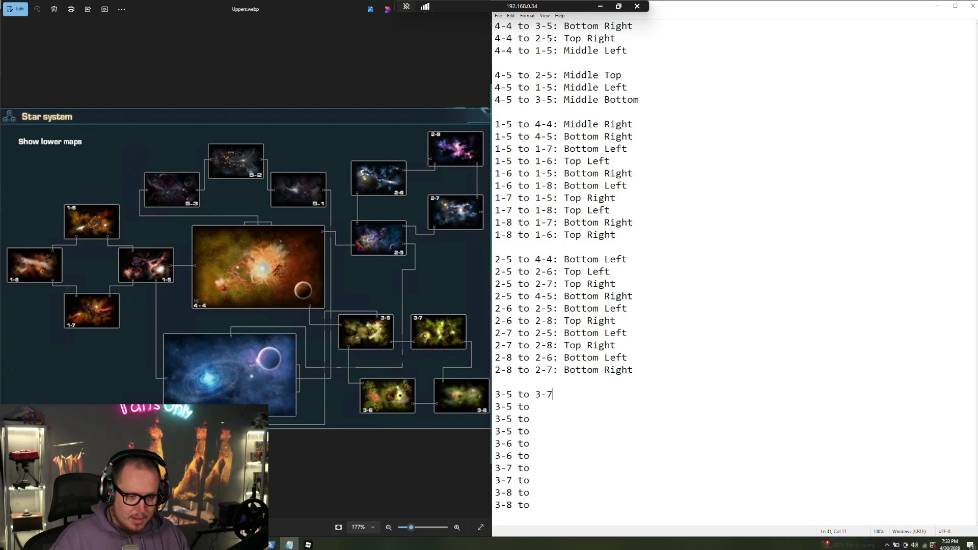
text(: Bottom Right 3-5 to )
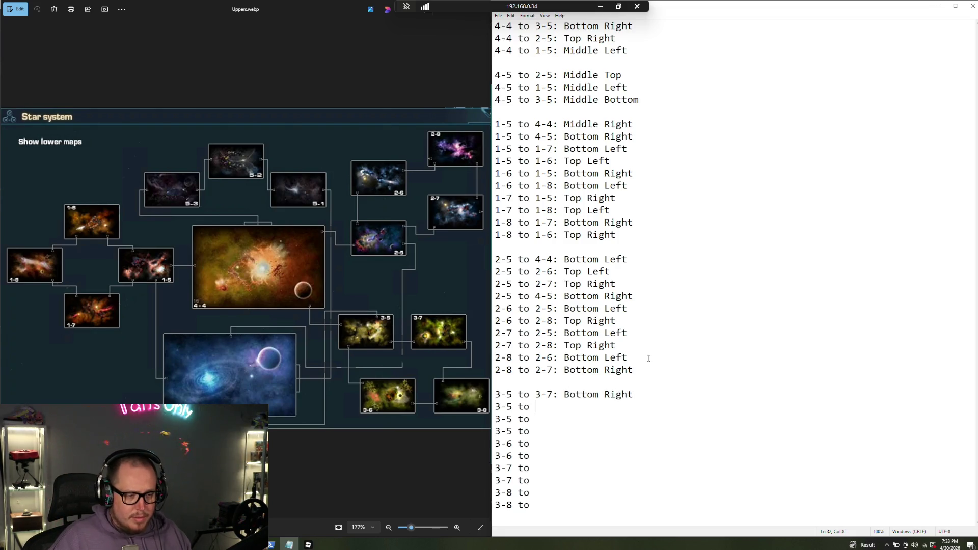
text(4-5: )
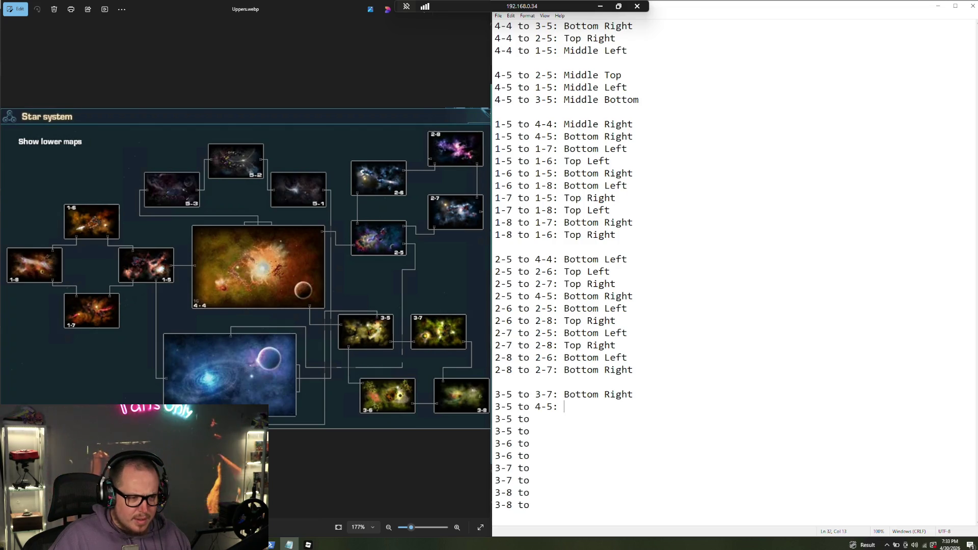
text(Top Right)
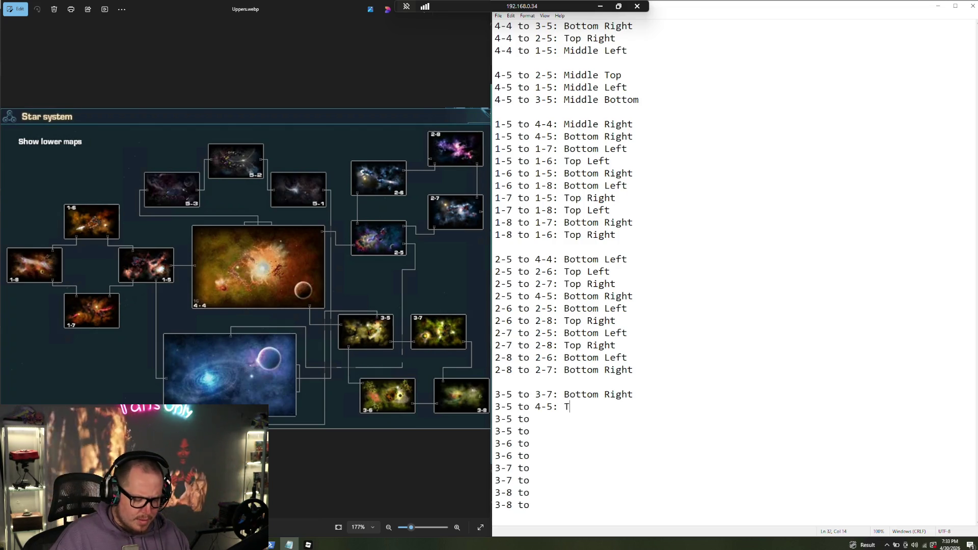
key(Down)
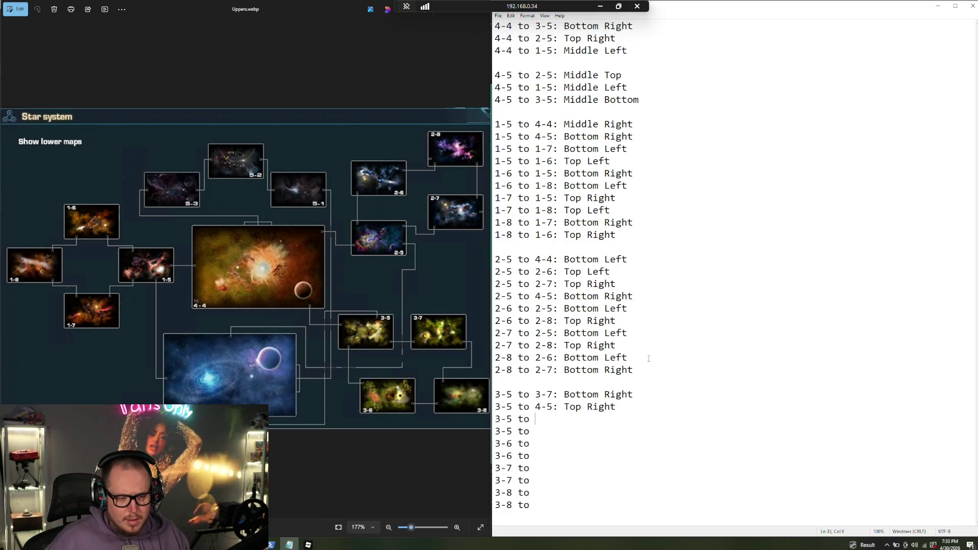
text(4-4)
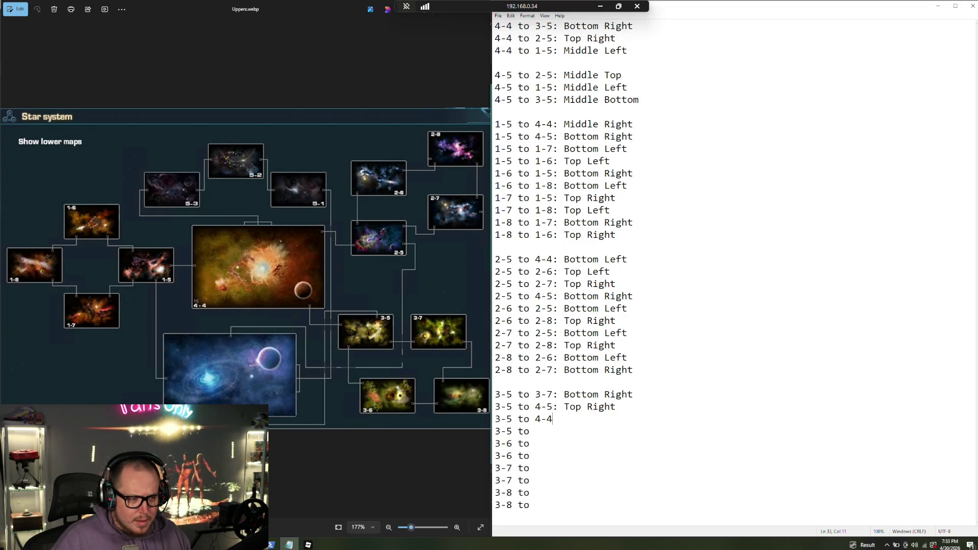
text(: Top Leftr)
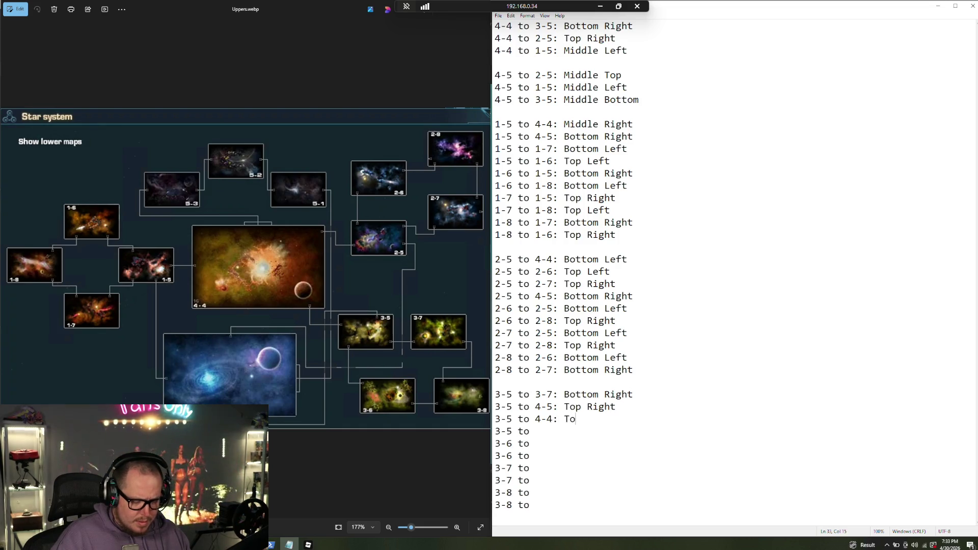
key(BackSpace)
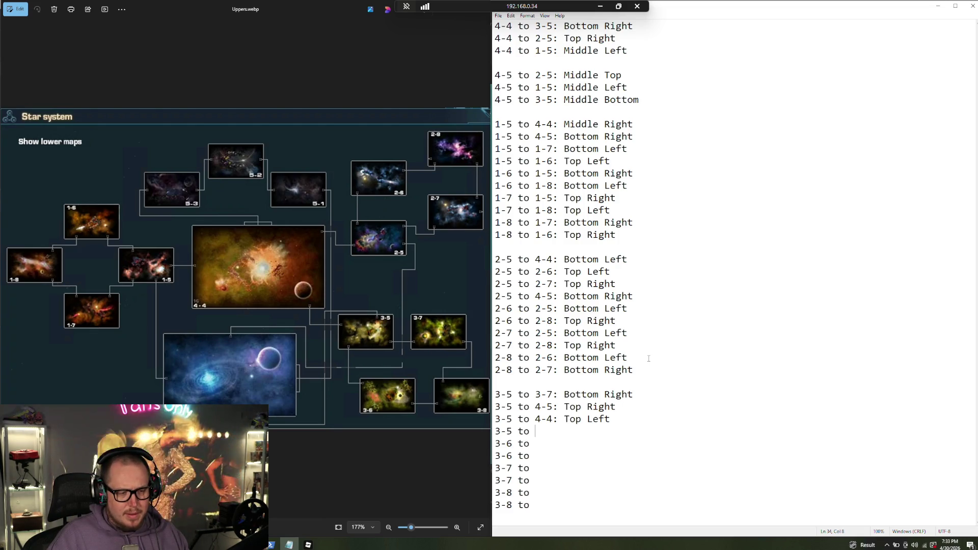
text(3-6: )
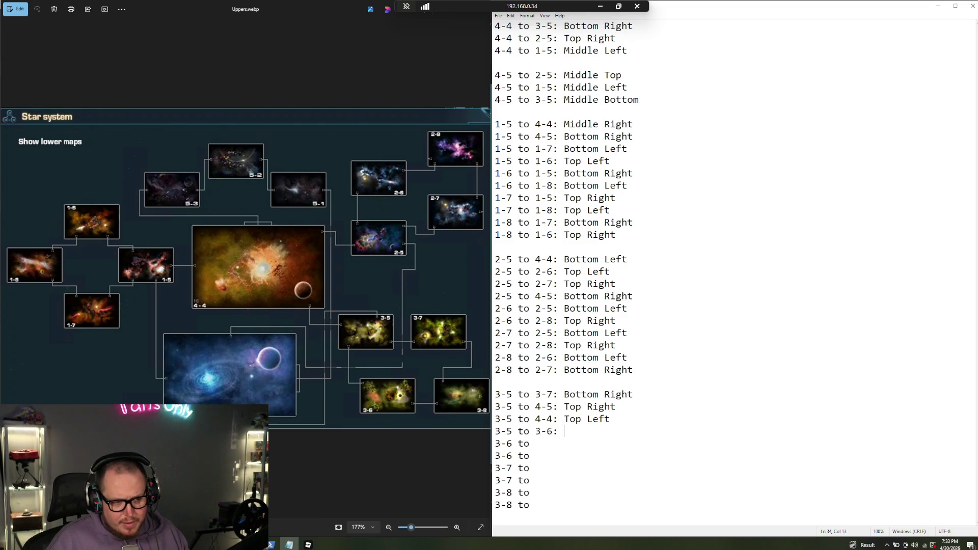
text(Bott)
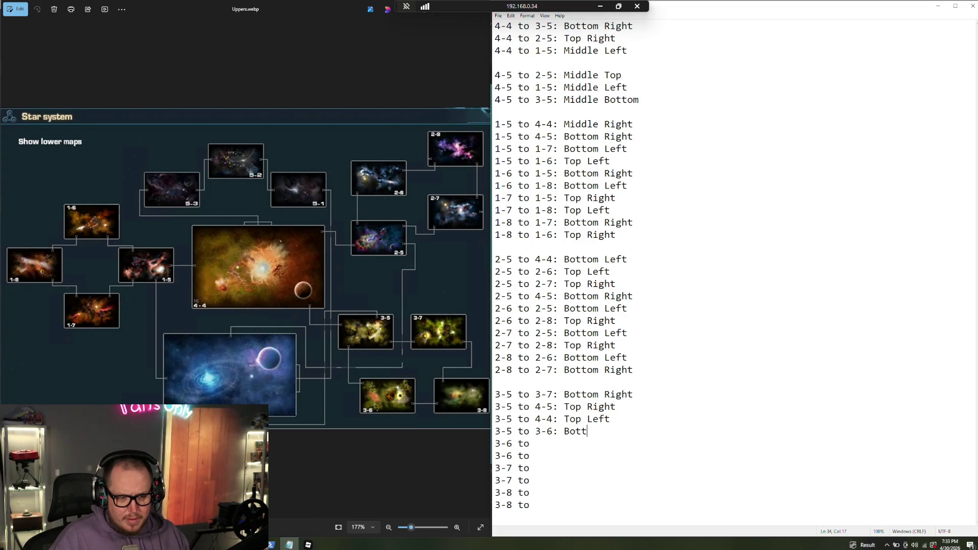
text(om Left)
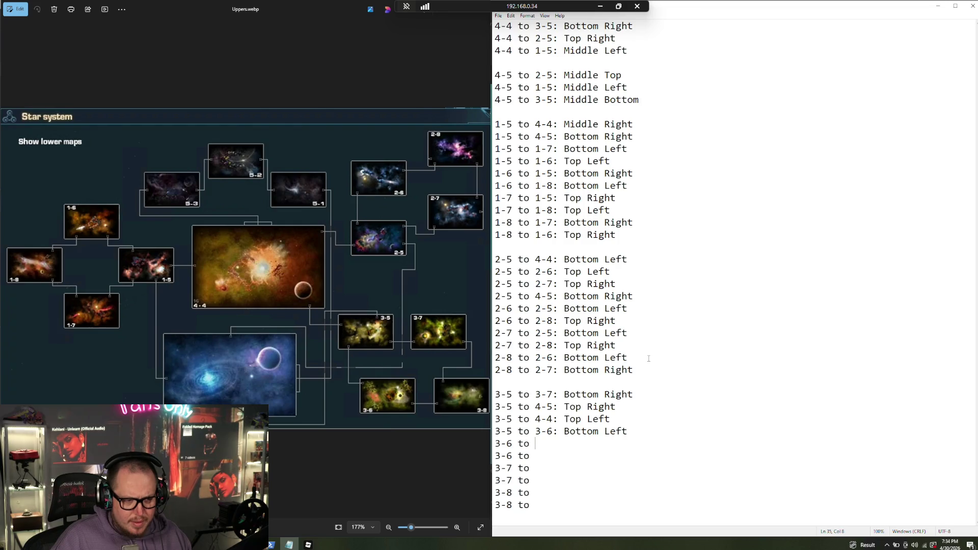
Begin the first 3-6 line as '3-6 to 3-5:', leaving its exit direction blank
text(3-5)
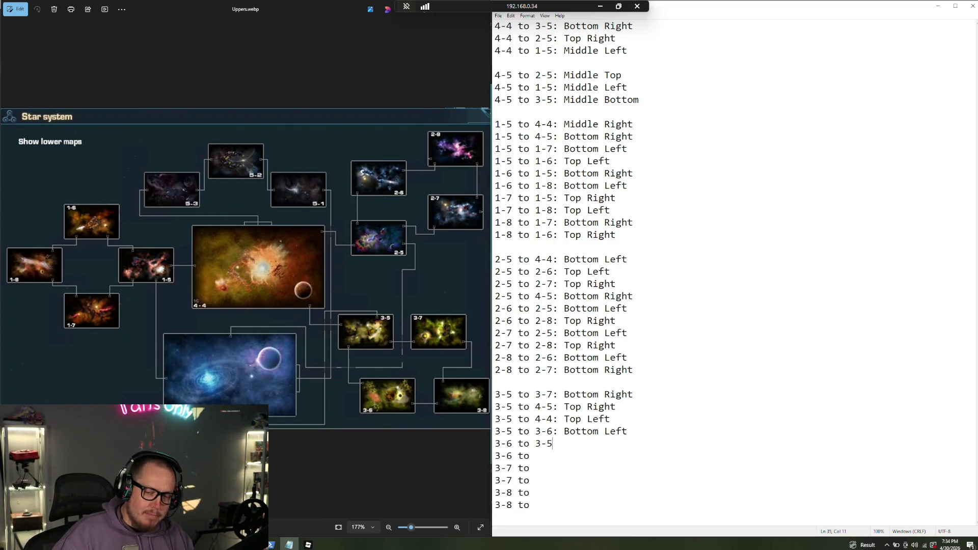
text(:)
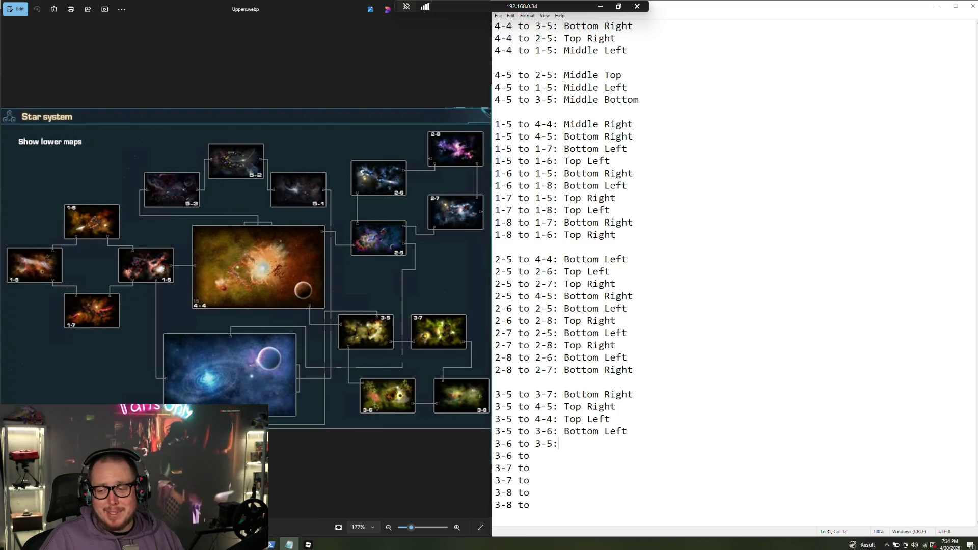